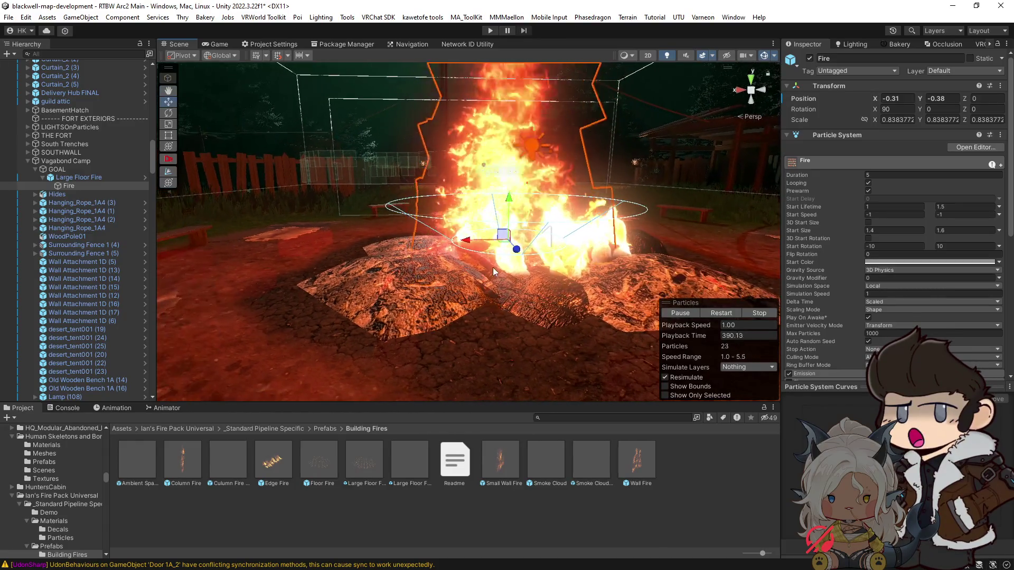
Select Large Floor Fire and FireplaceFire (3) around the bonfire to compare their particle systems.
{"action": "scroll", "coordinate": [847, 310], "scroll_direction": "down", "scroll_amount": 5}
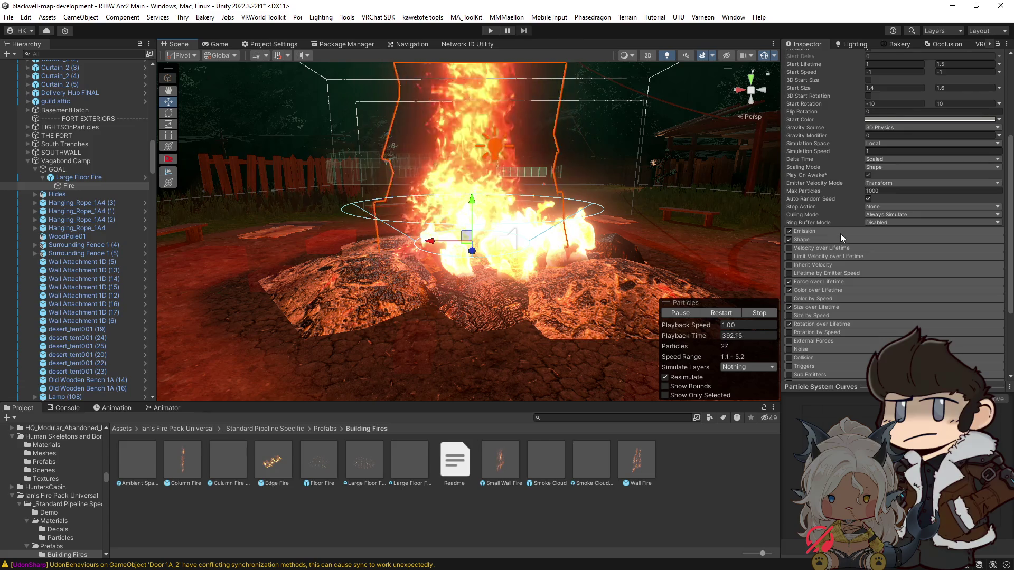
{"action": "mouse_move", "coordinate": [586, 244]}
{"action": "left_mouse_down"}
{"action": "mouse_move", "coordinate": [556, 238]}
{"action": "mouse_move", "coordinate": [571, 274]}
{"action": "left_mouse_up"}
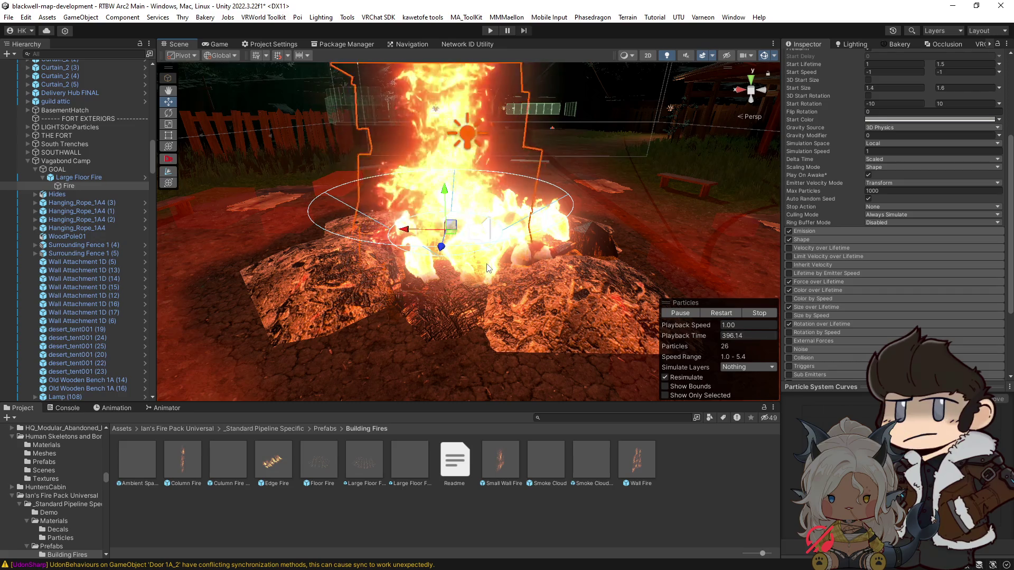
{"action": "left_click", "coordinate": [487, 269]}
{"action": "left_click", "coordinate": [491, 259]}
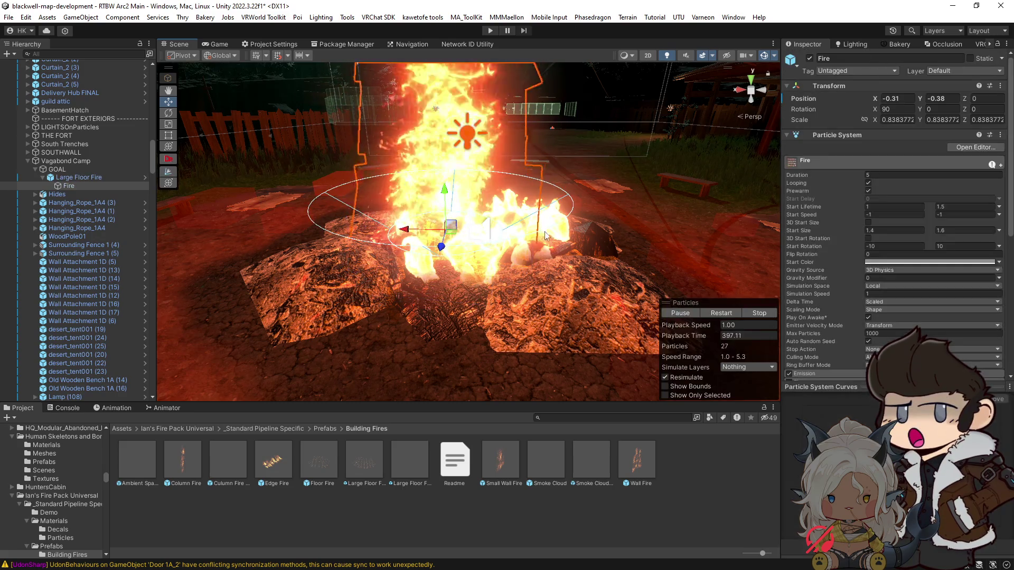
{"action": "mouse_move", "coordinate": [552, 232]}
{"action": "left_mouse_down"}
{"action": "mouse_move", "coordinate": [561, 228]}
{"action": "mouse_move", "coordinate": [428, 191]}
{"action": "left_mouse_up"}
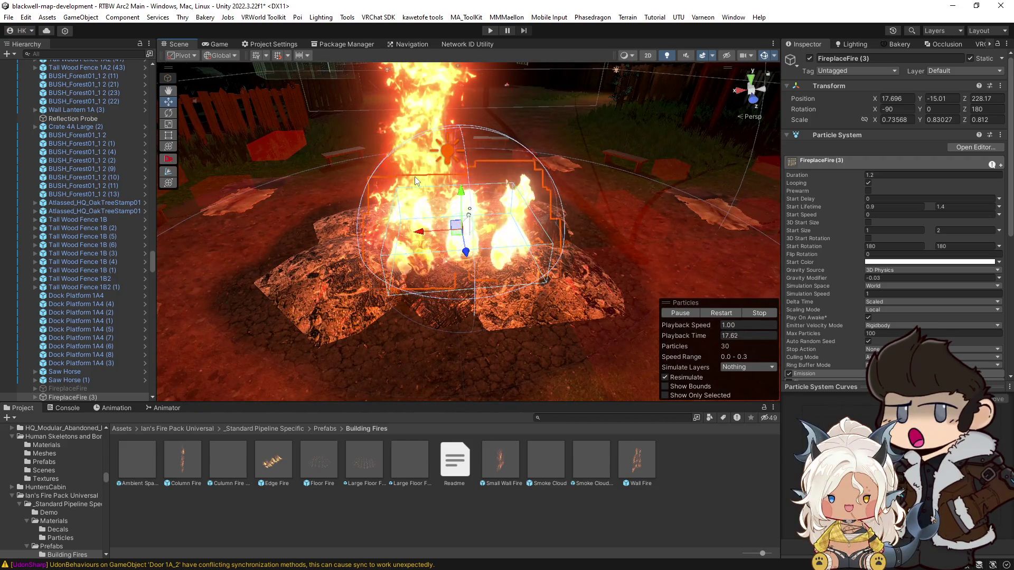
Shift Large Floor Fire to X 0.18 and its child Fire to X 0.04.
{"action": "left_click", "coordinate": [414, 176]}
{"action": "left_click_drag", "start_coordinate": [390, 221], "coordinate": [408, 223]}
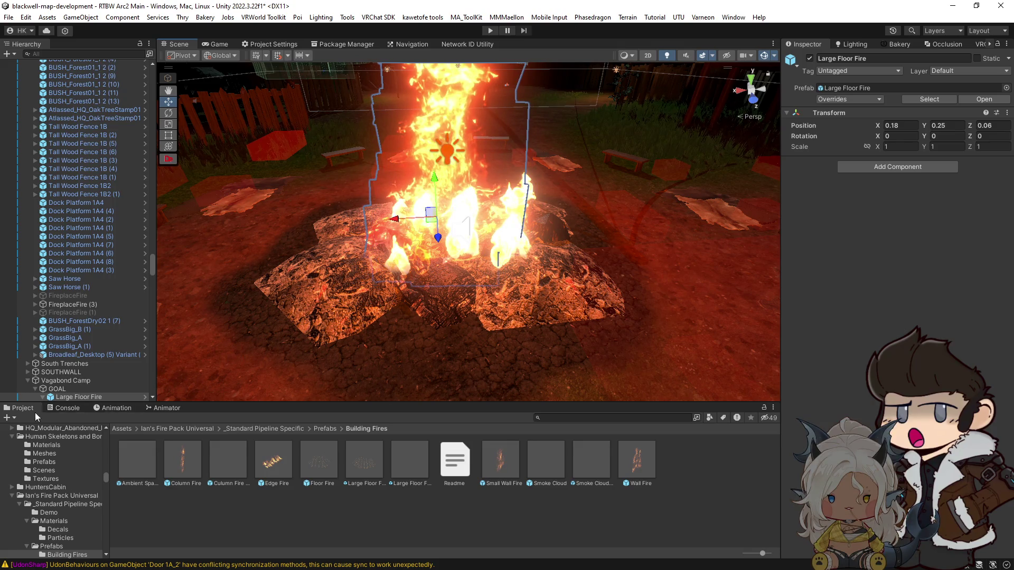
{"action": "scroll", "coordinate": [61, 388], "scroll_direction": "down", "scroll_amount": 5}
{"action": "double_click", "coordinate": [66, 278]}
{"action": "mouse_move", "coordinate": [396, 266]}
{"action": "left_mouse_down"}
{"action": "mouse_move", "coordinate": [388, 274]}
{"action": "mouse_move", "coordinate": [403, 307]}
{"action": "left_mouse_up"}
Reselect the child Fire and Burned_Wood_3, then select Large Floor Fire and FireplaceFire (3) to compare.
{"action": "scroll", "coordinate": [523, 322], "scroll_direction": "up", "scroll_amount": 5}
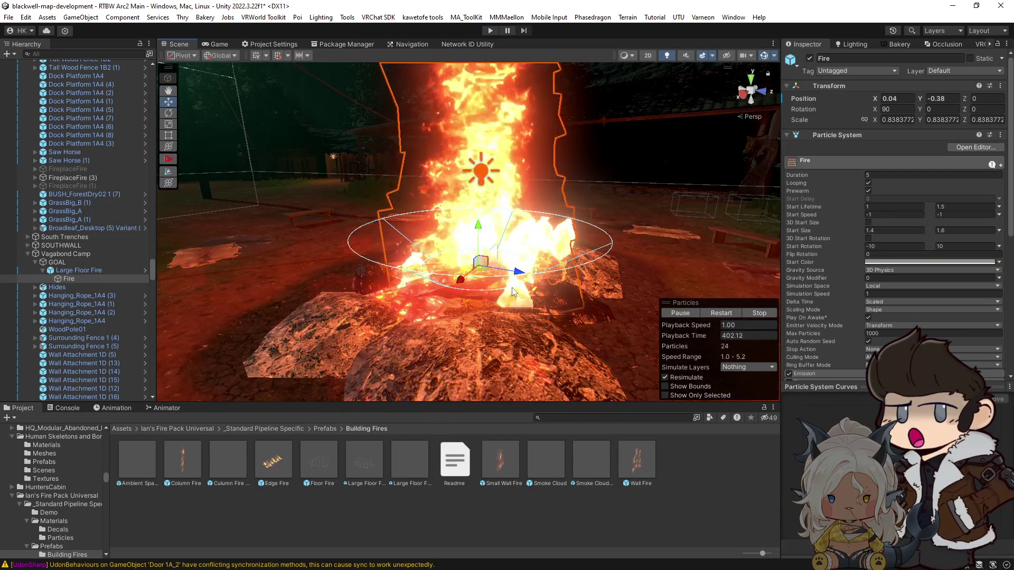
{"action": "left_click", "coordinate": [520, 303]}
{"action": "left_click", "coordinate": [519, 297]}
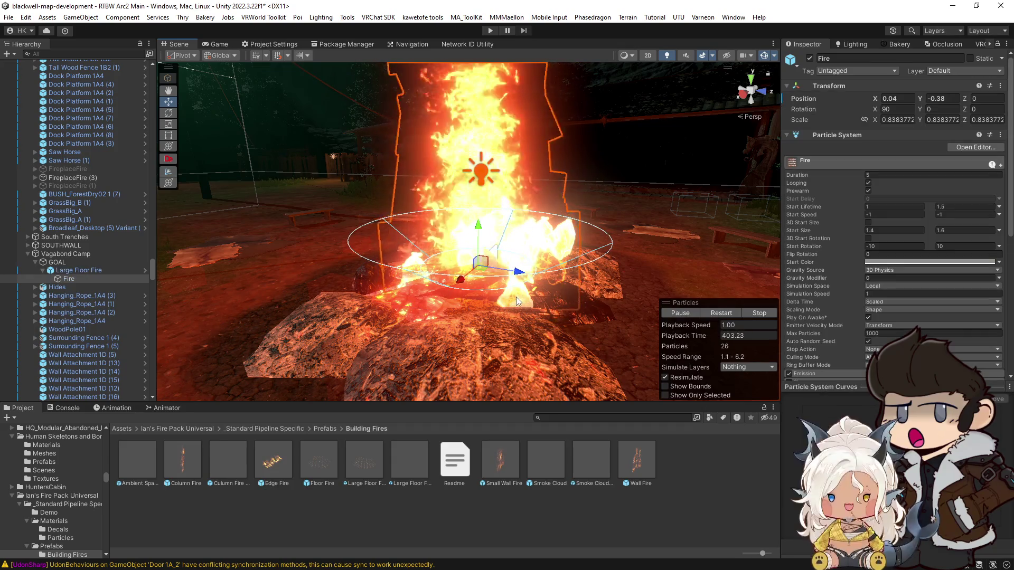
{"action": "left_click", "coordinate": [519, 296]}
{"action": "mouse_move", "coordinate": [584, 302]}
{"action": "left_mouse_down"}
{"action": "mouse_move", "coordinate": [550, 301]}
{"action": "mouse_move", "coordinate": [485, 256]}
{"action": "mouse_move", "coordinate": [445, 259]}
{"action": "mouse_move", "coordinate": [387, 243]}
{"action": "left_mouse_up"}
{"action": "left_click", "coordinate": [486, 250]}
{"action": "left_click", "coordinate": [486, 251]}
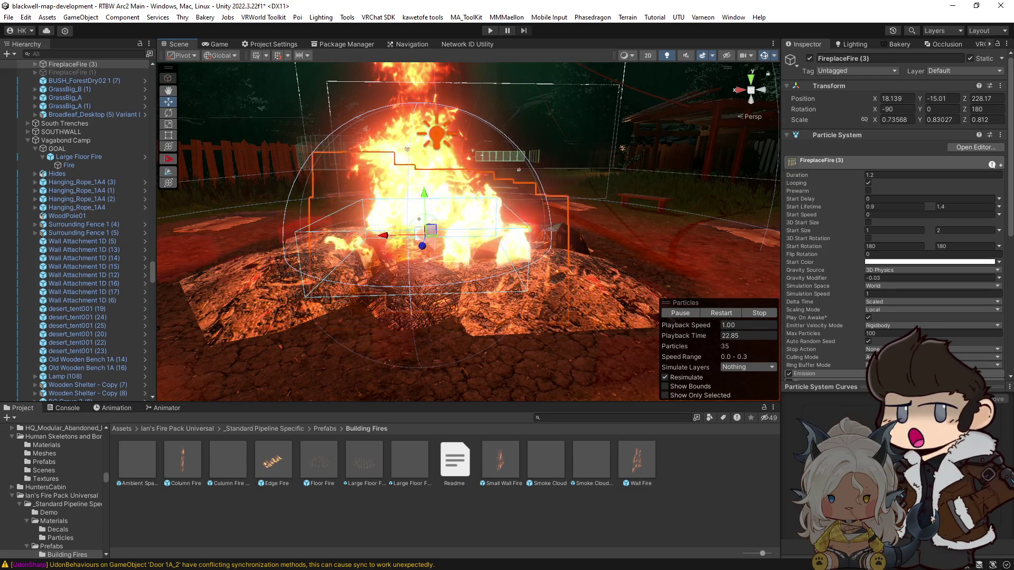
{"action": "left_click_drag", "start_coordinate": [581, 222], "coordinate": [473, 168]}
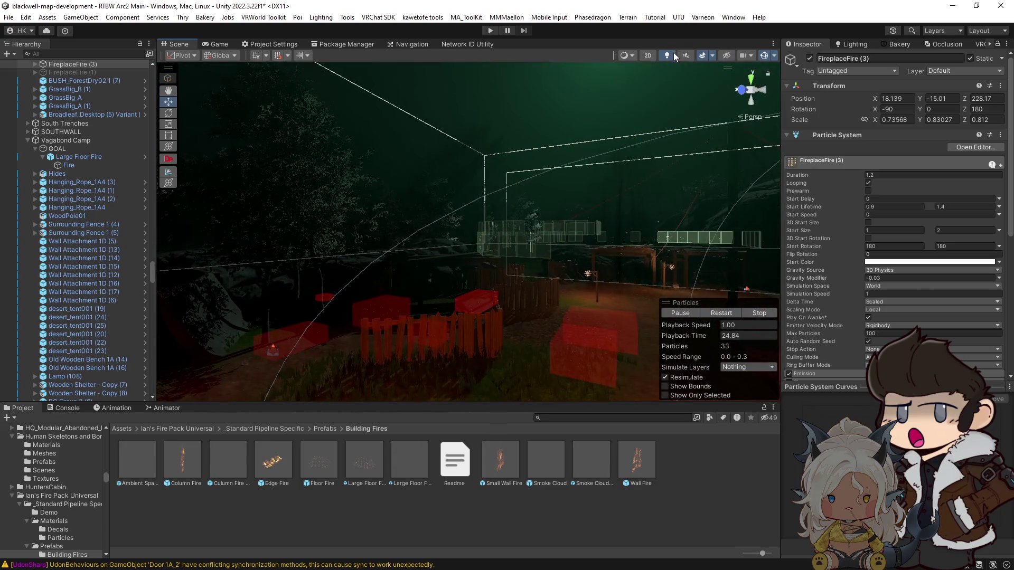
{"action": "left_click", "coordinate": [670, 53]}
{"action": "mouse_move", "coordinate": [537, 252]}
{"action": "left_mouse_down"}
{"action": "mouse_move", "coordinate": [641, 273]}
{"action": "mouse_move", "coordinate": [314, 273]}
{"action": "mouse_move", "coordinate": [239, 261]}
{"action": "mouse_move", "coordinate": [225, 286]}
{"action": "mouse_move", "coordinate": [475, 269]}
{"action": "mouse_move", "coordinate": [487, 296]}
{"action": "mouse_move", "coordinate": [499, 291]}
{"action": "mouse_move", "coordinate": [539, 251]}
{"action": "mouse_move", "coordinate": [268, 244]}
{"action": "mouse_move", "coordinate": [272, 253]}
{"action": "mouse_move", "coordinate": [529, 277]}
{"action": "mouse_move", "coordinate": [683, 116]}
{"action": "left_mouse_up"}
{"action": "left_click", "coordinate": [666, 54]}
{"action": "left_click_drag", "start_coordinate": [621, 202], "coordinate": [505, 182]}
{"action": "left_click", "coordinate": [505, 182]}
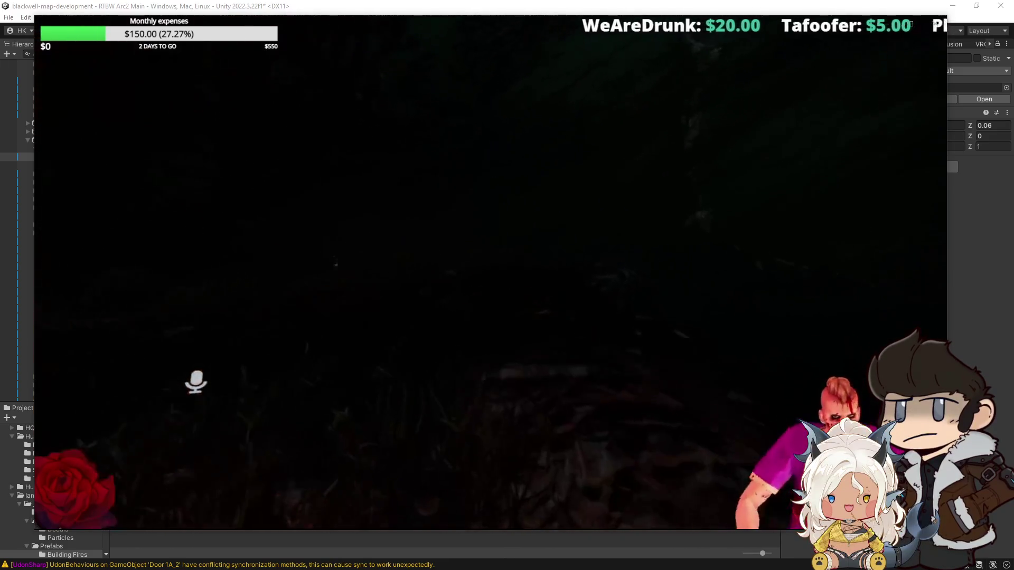
Pause the playing clip at 0:34.
{"action": "left_click", "coordinate": [490, 508]}
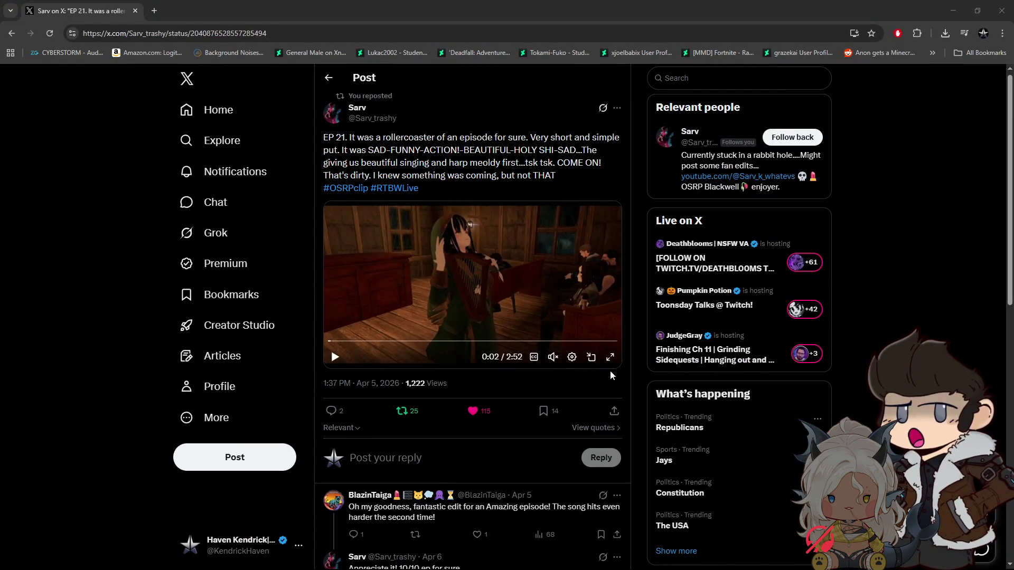
Show the EP 21 harp clip full screen.
{"action": "left_click", "coordinate": [609, 358]}
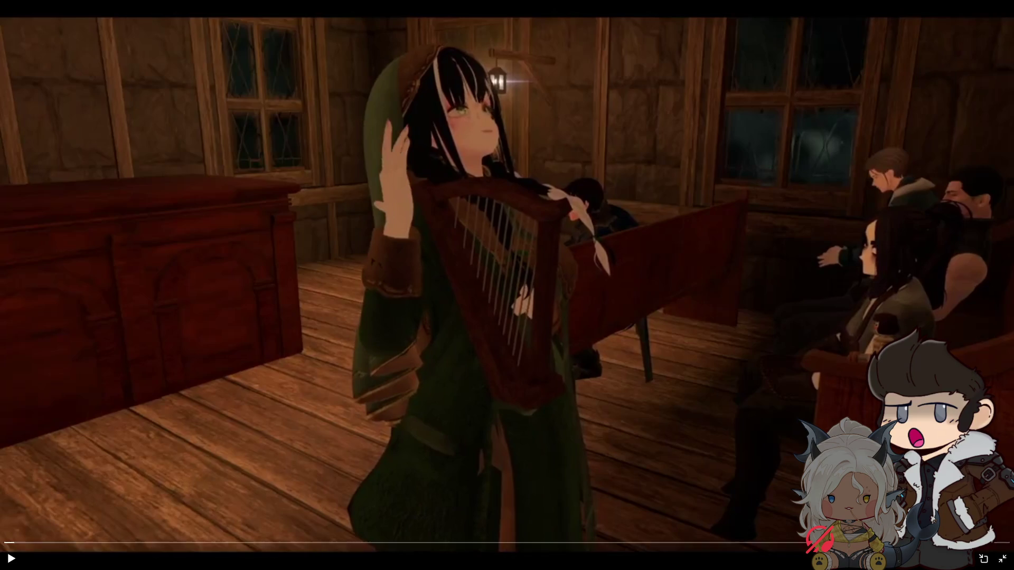
Play the full-screen EP 21 clip through past the harp song.
{"action": "left_click", "coordinate": [11, 559]}
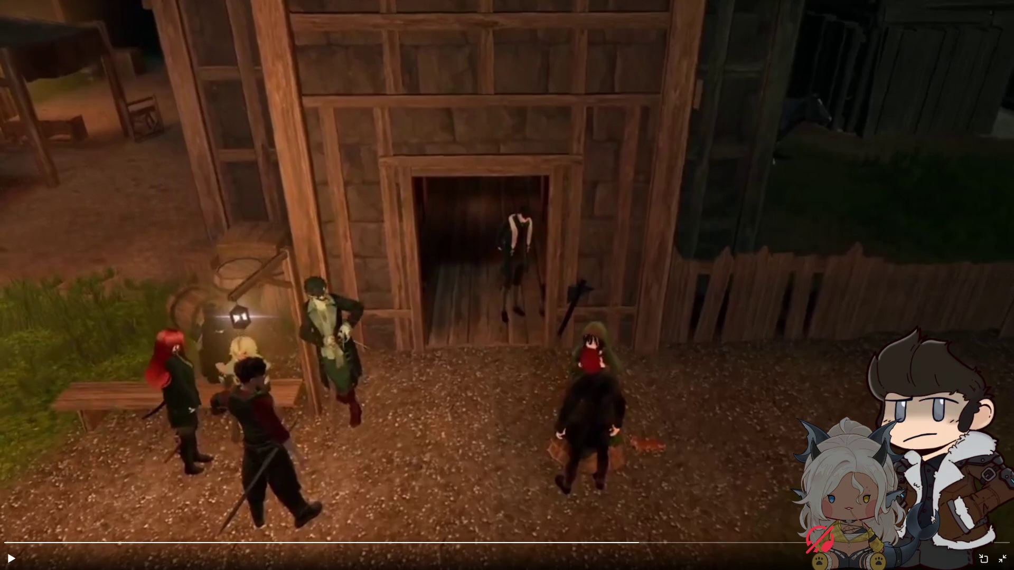
{"action": "left_click", "coordinate": [798, 359]}
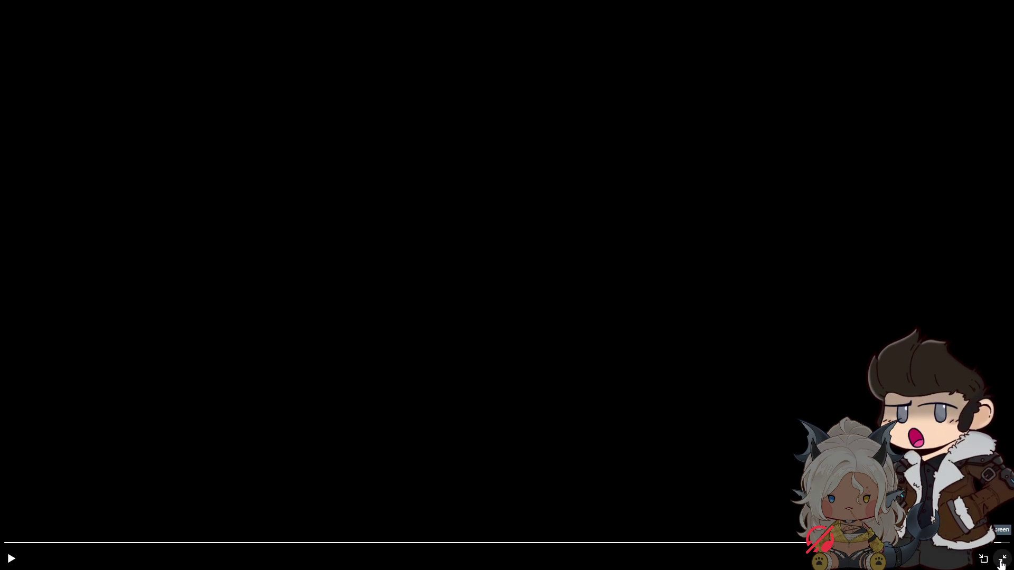
Exit the full-screen view of the post's video.
{"action": "left_click", "coordinate": [1002, 561]}
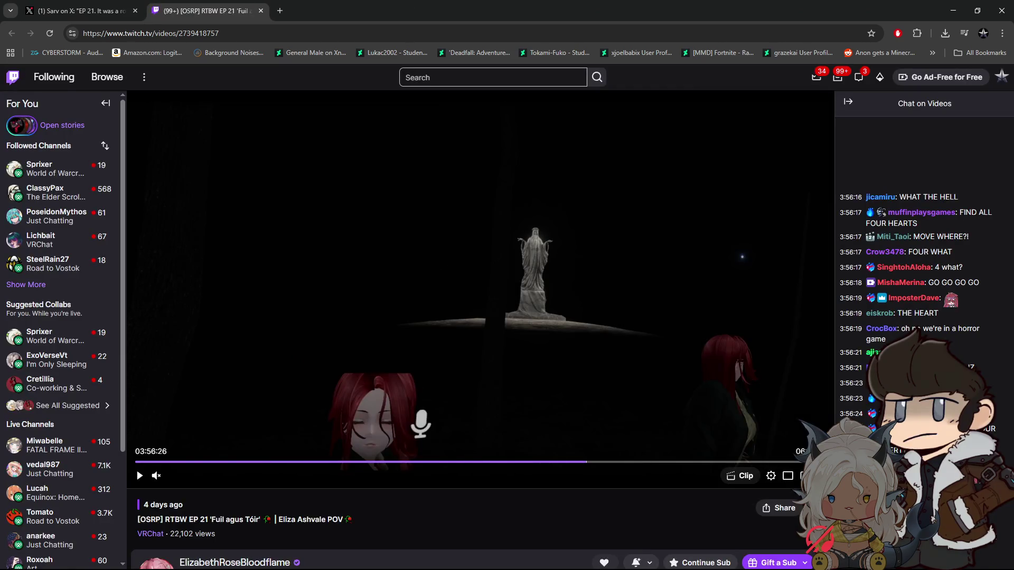
Play the RTBW EP 21 VOD and switch the Twitch player to theatre mode.
{"action": "double_click", "coordinate": [388, 351]}
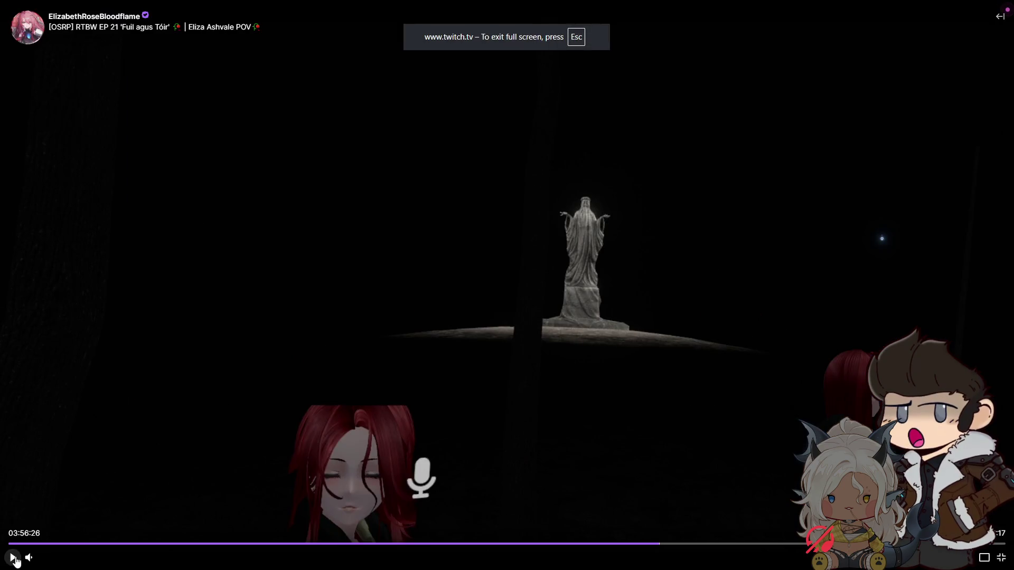
{"action": "left_click", "coordinate": [12, 557]}
{"action": "key", "text": "Escape"}
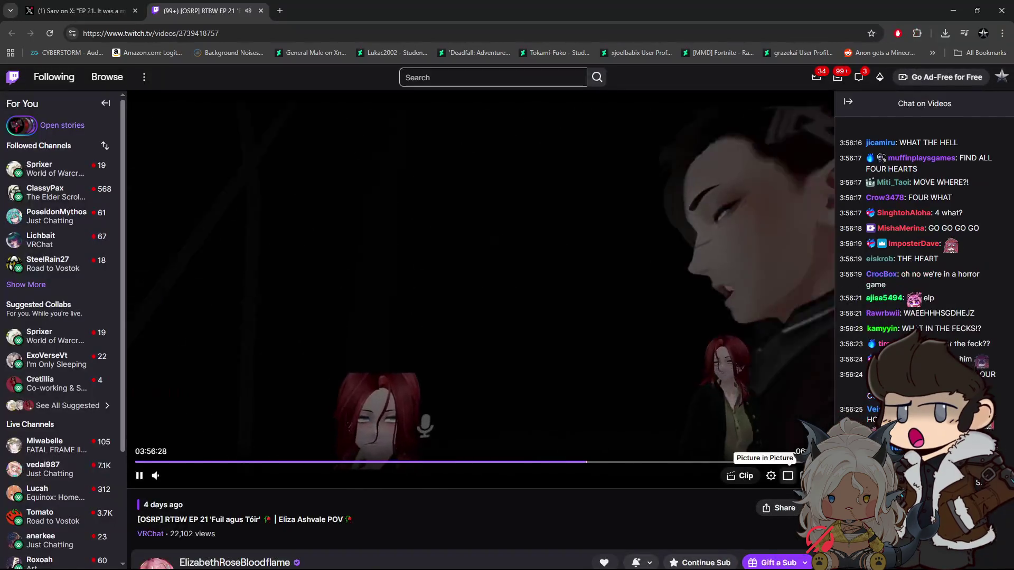
{"action": "key", "text": "alt+t"}
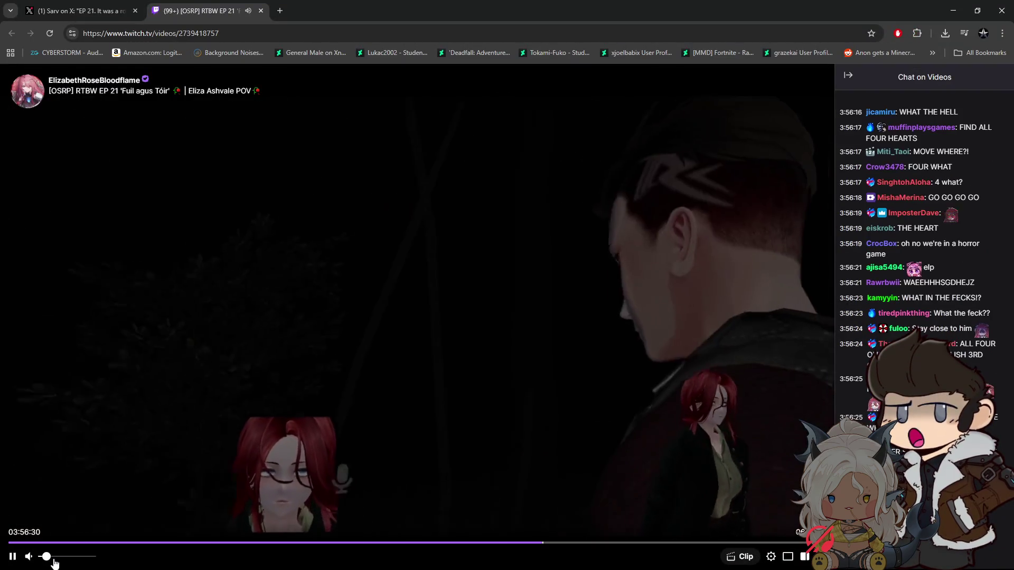
Seek back about a minute, lower the volume to 24%, then skip ahead.
{"action": "left_click", "coordinate": [51, 556]}
{"action": "key", "text": "Left"}
{"action": "key", "text": "Left"}
{"action": "key", "text": "Left"}
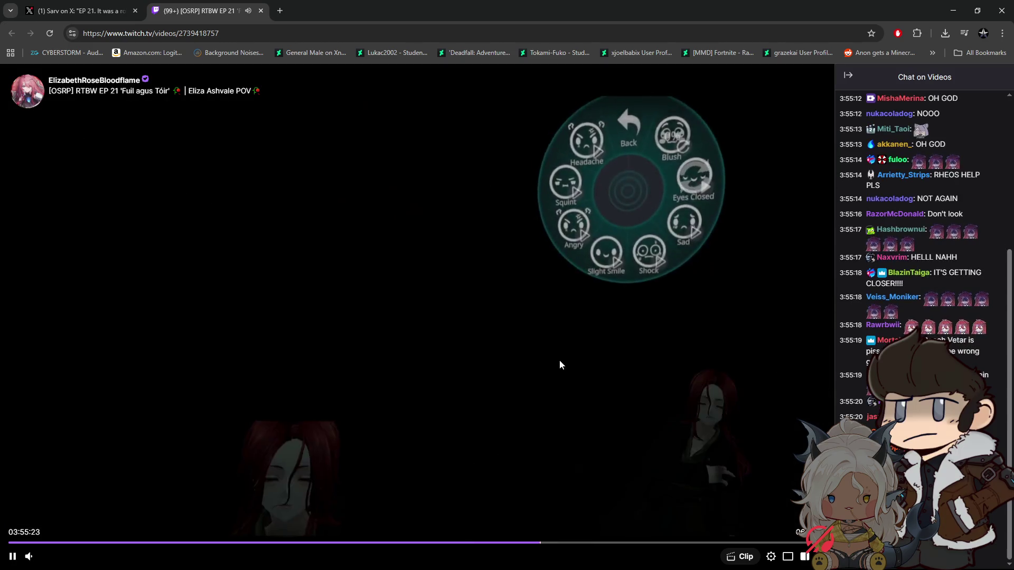
{"action": "mouse_move", "coordinate": [29, 561]}
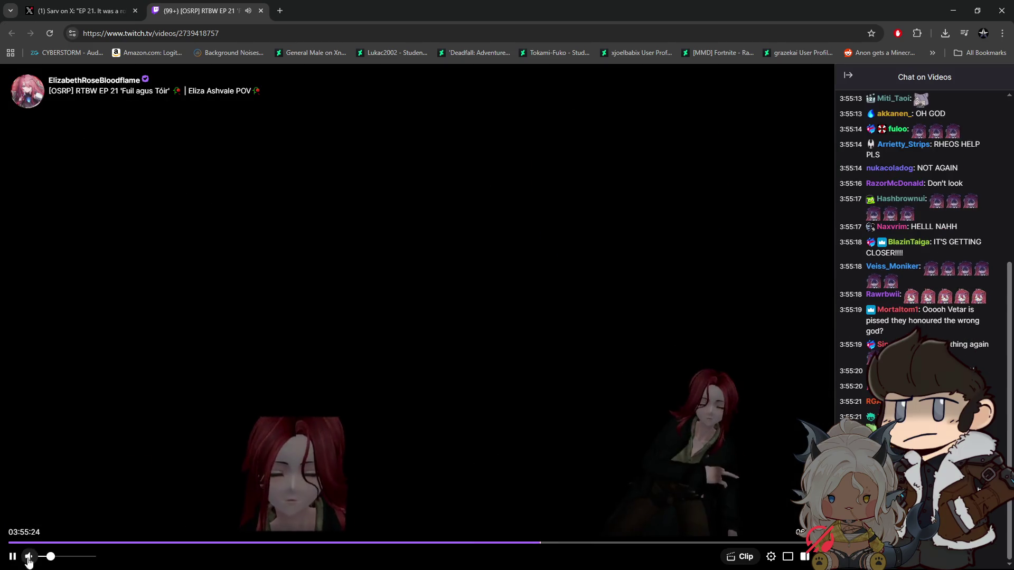
{"action": "left_click", "coordinate": [78, 557]}
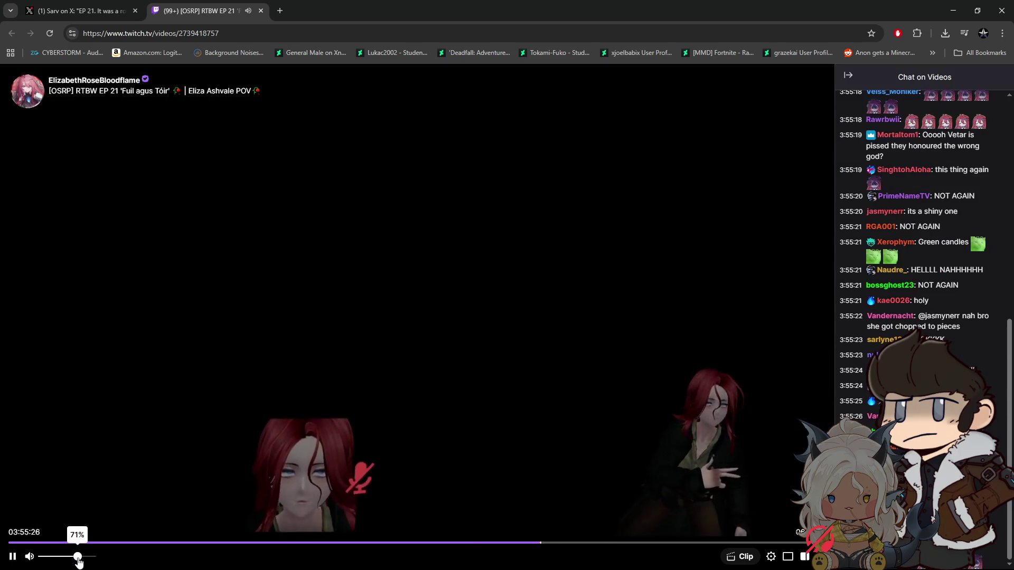
{"action": "left_click", "coordinate": [76, 558]}
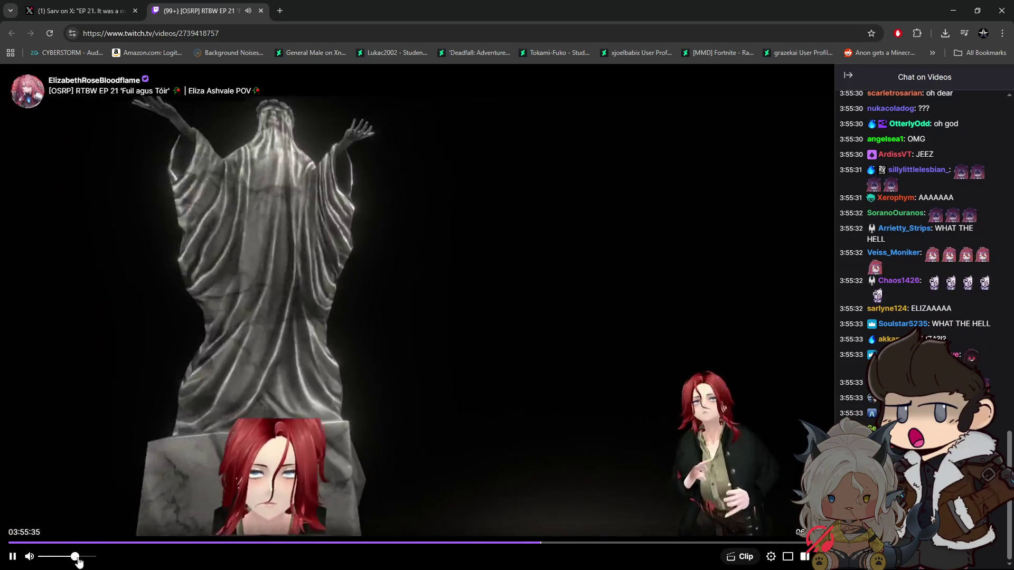
{"action": "left_click_drag", "start_coordinate": [79, 556], "coordinate": [56, 556]}
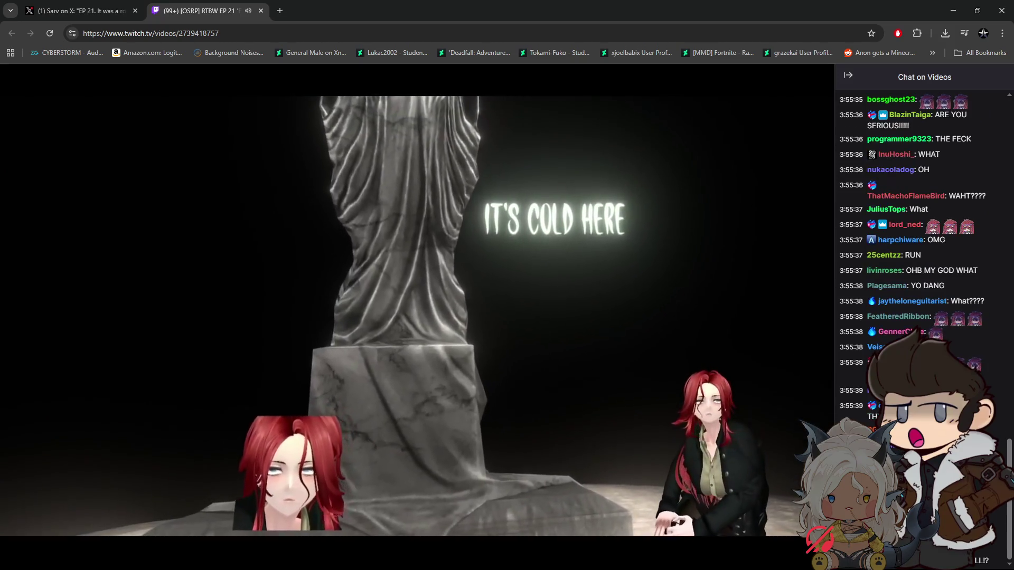
{"action": "key", "text": "Right"}
{"action": "key", "text": "Right"}
{"action": "key", "text": "Right"}
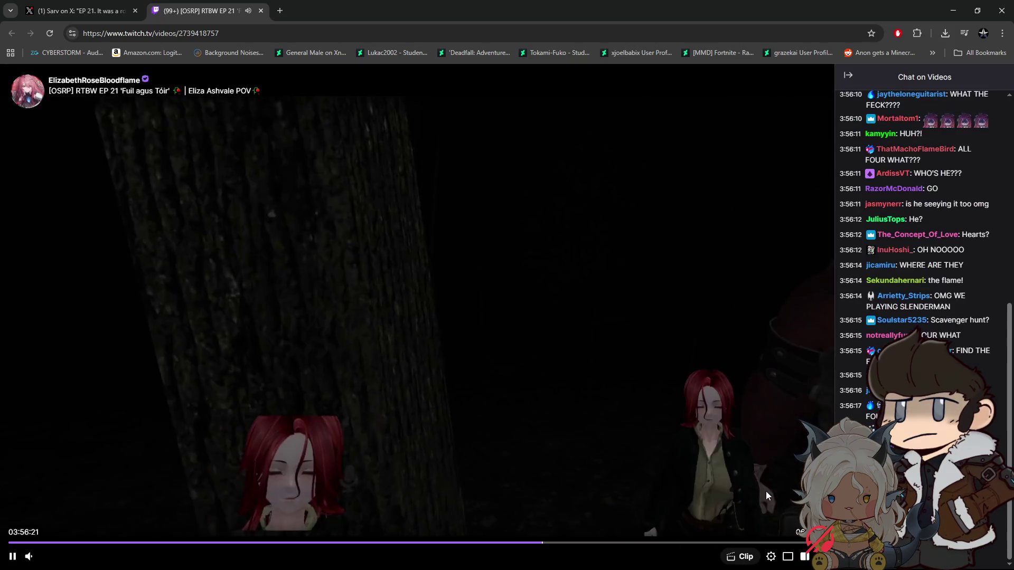
Skip the replay ahead to about 3:59:03 with volume at 36%, then pause it.
{"action": "key", "text": "Right"}
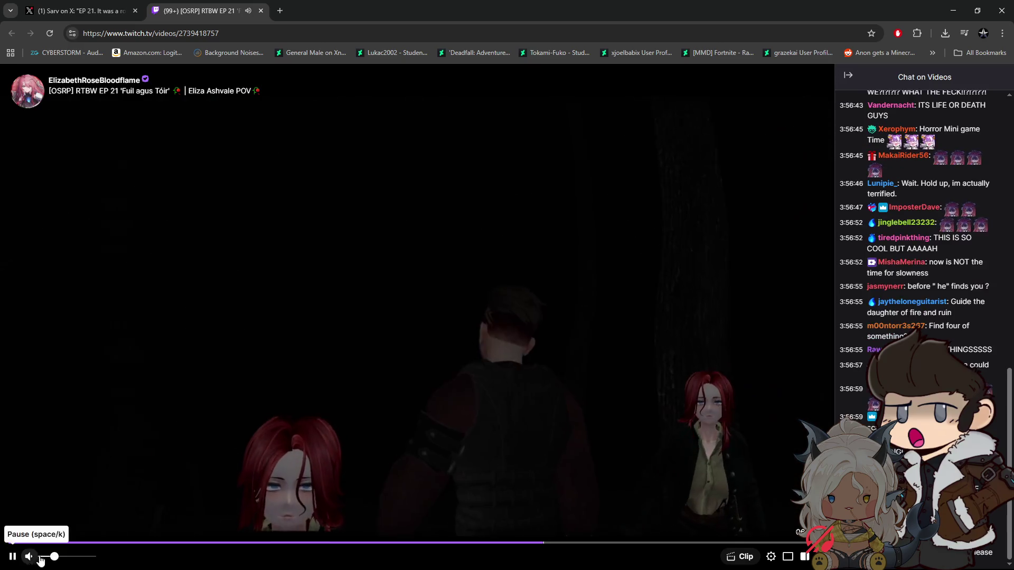
{"action": "left_click_drag", "start_coordinate": [59, 558], "coordinate": [61, 559]}
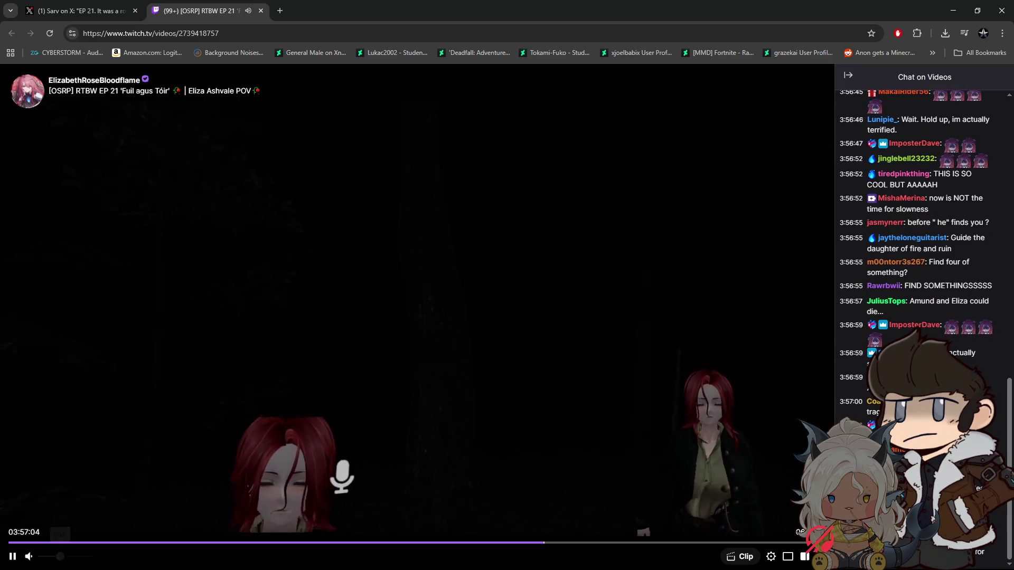
{"action": "key", "text": "Right"}
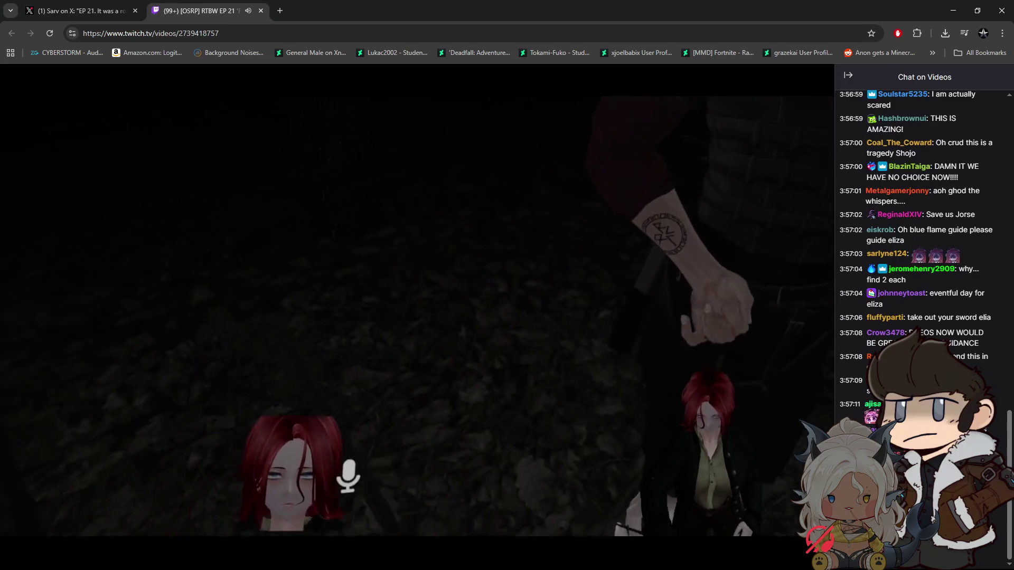
{"action": "mouse_move", "coordinate": [781, 468]}
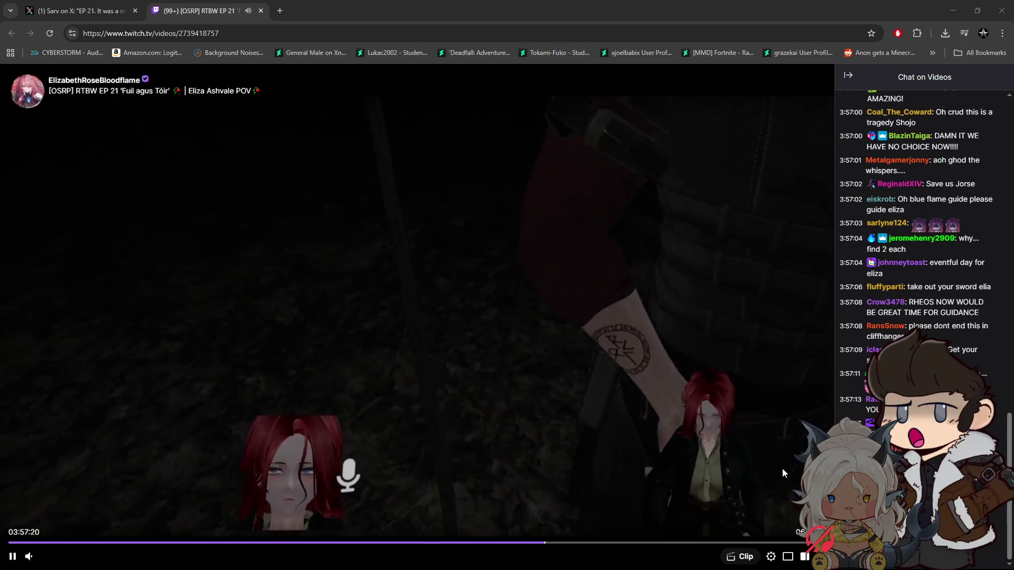
{"action": "key", "text": "Right"}
{"action": "key", "text": "Right"}
{"action": "key", "text": "Right"}
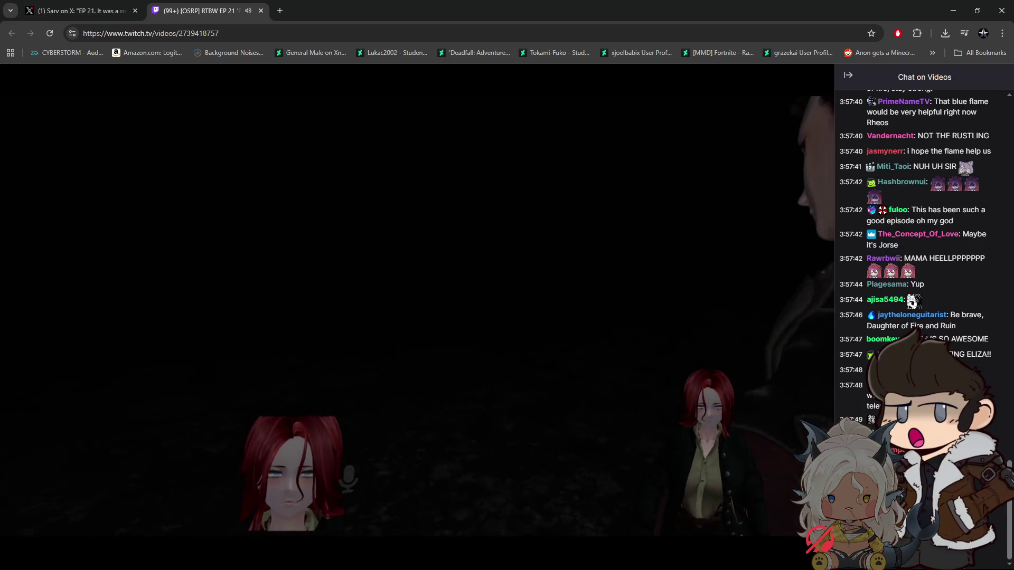
{"action": "key", "text": "Right"}
{"action": "key", "text": "Right"}
{"action": "key", "text": "Right"}
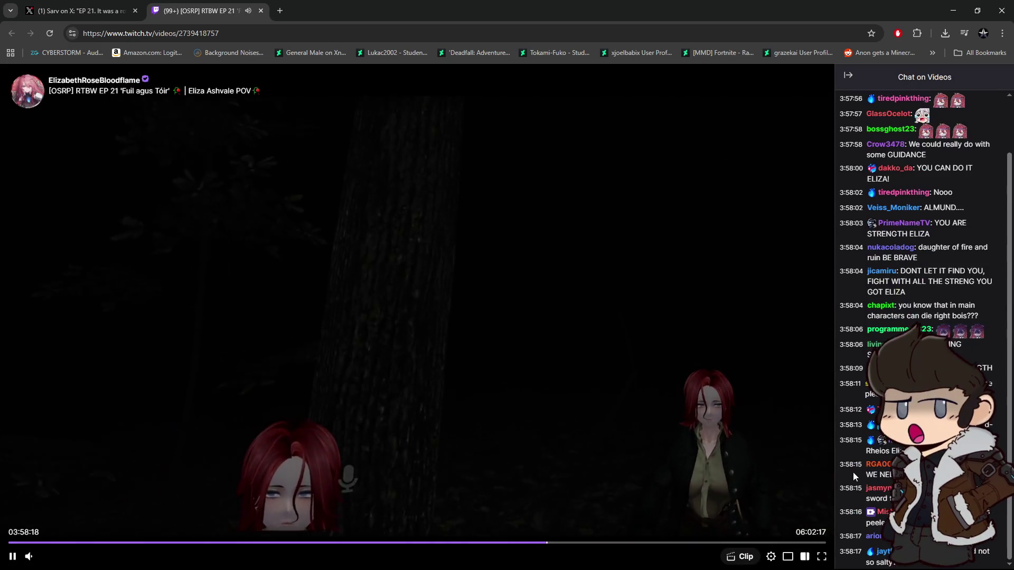
{"action": "key", "text": "Right"}
{"action": "key", "text": "Right"}
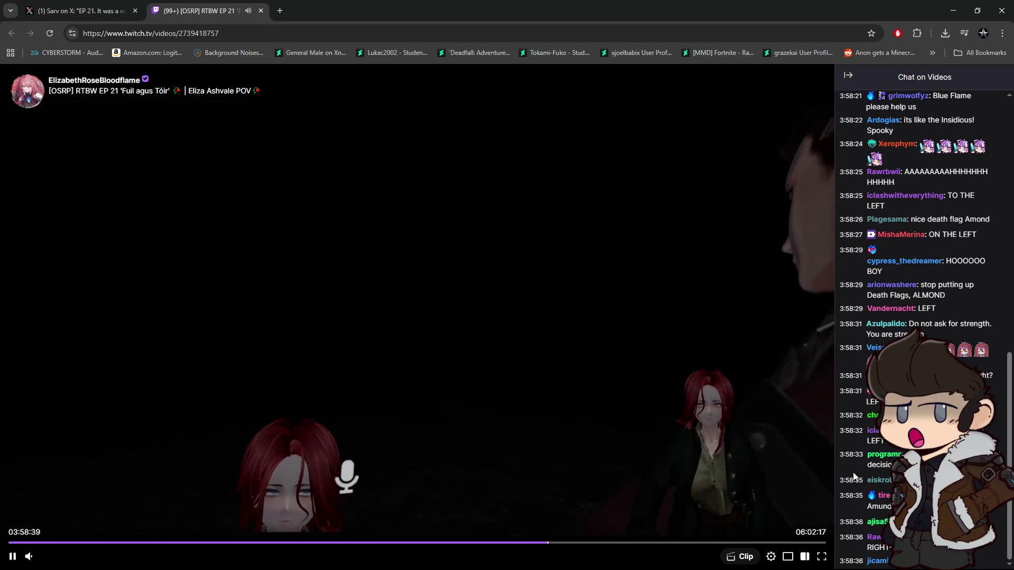
{"action": "key", "text": "Left"}
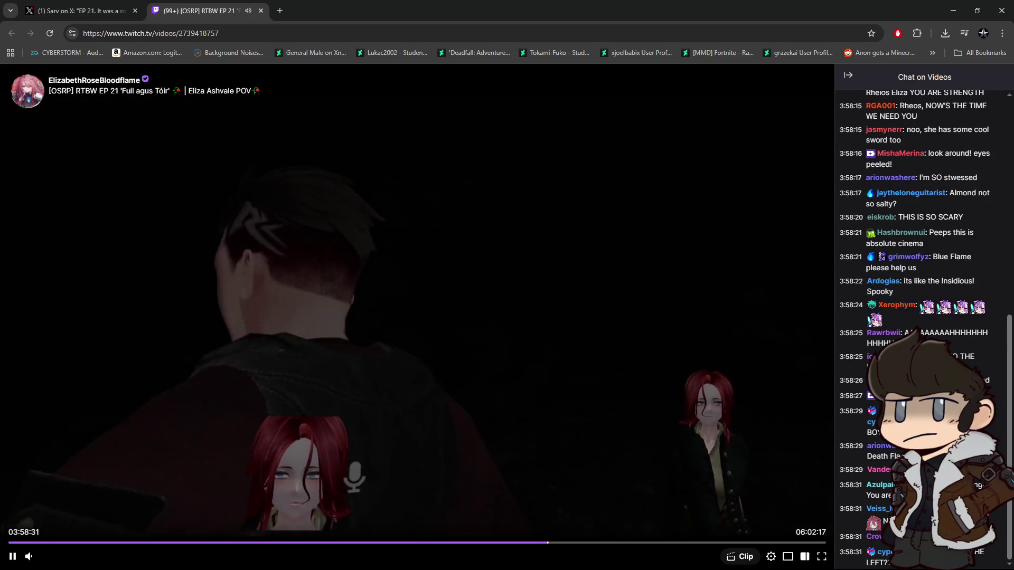
{"action": "mouse_move", "coordinate": [58, 558]}
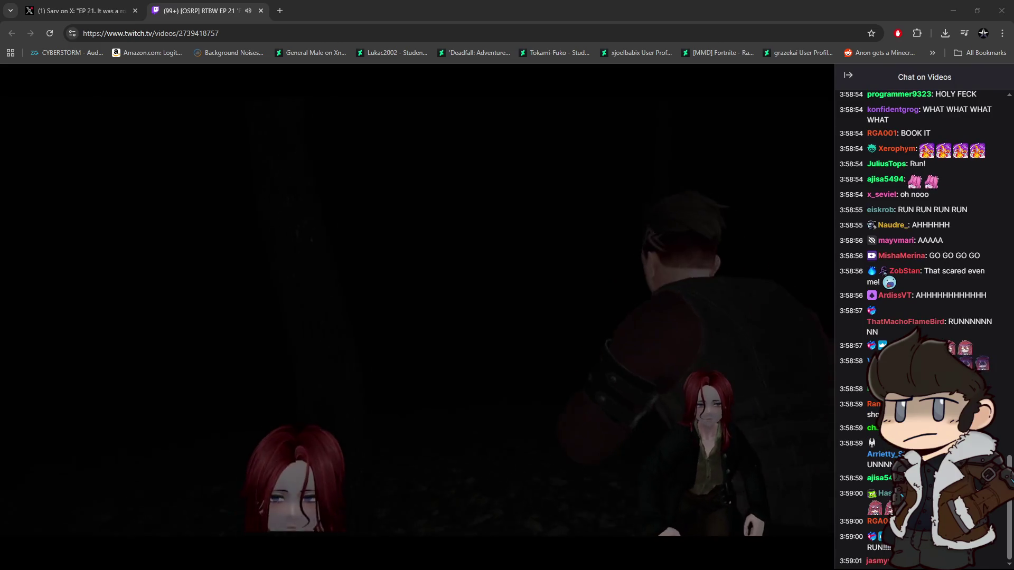
{"action": "mouse_move", "coordinate": [11, 556]}
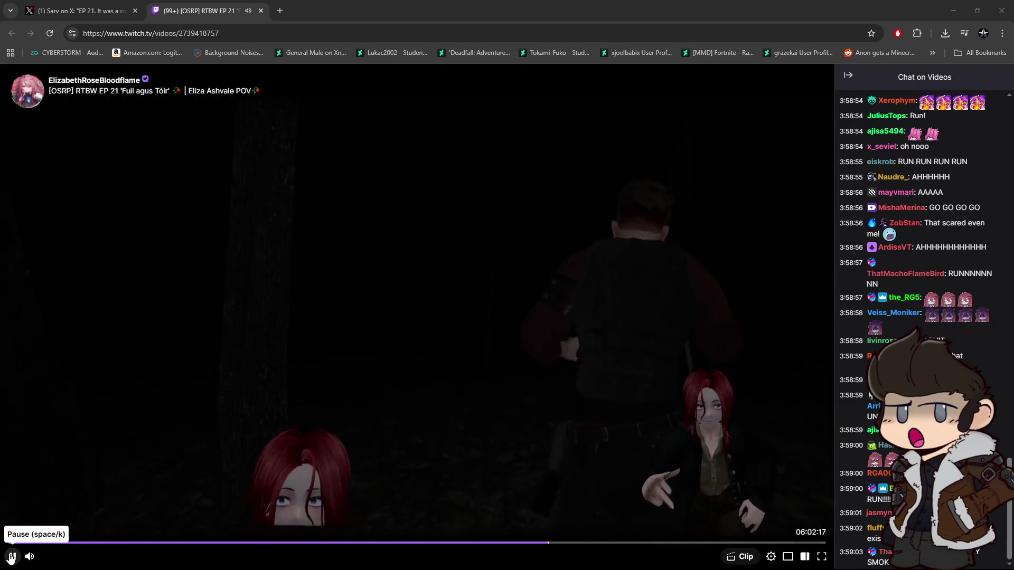
{"action": "left_click", "coordinate": [10, 557]}
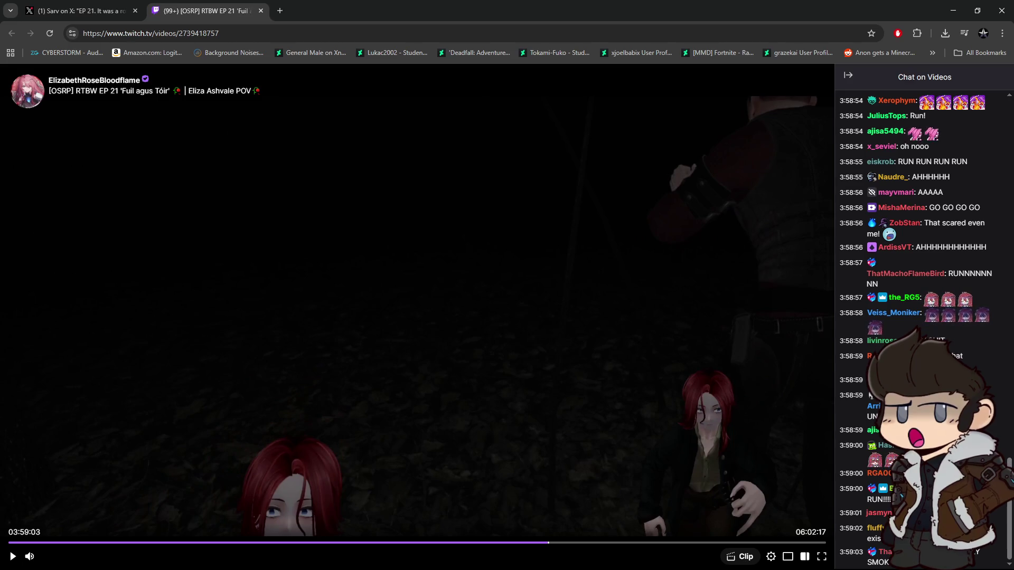
Close the stream browser and the Media Player to reveal the Unity bonfire scene.
{"action": "left_click", "coordinate": [1000, 13]}
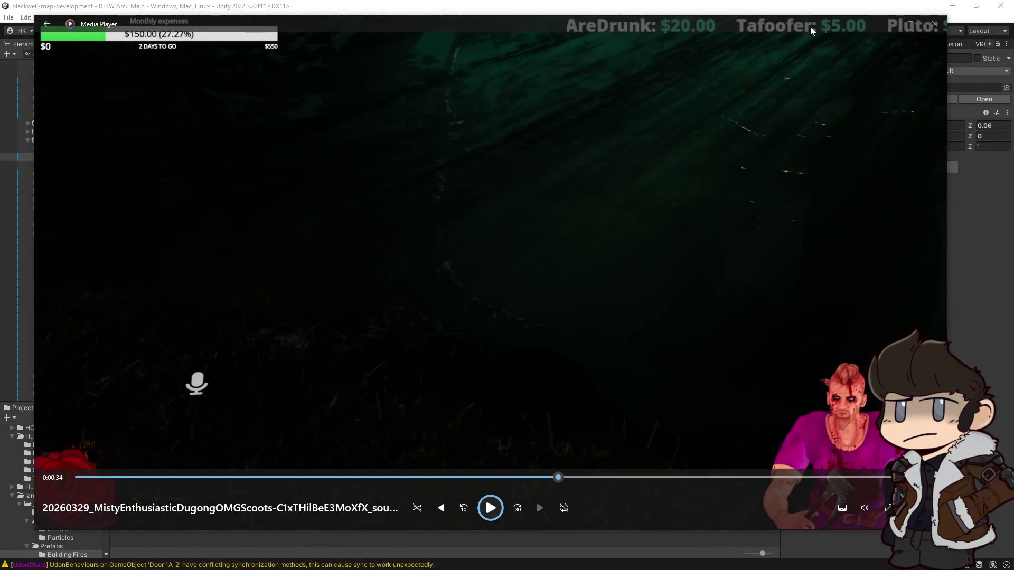
{"action": "left_click_drag", "start_coordinate": [812, 31], "coordinate": [1013, 32]}
{"action": "left_click", "coordinate": [531, 244]}
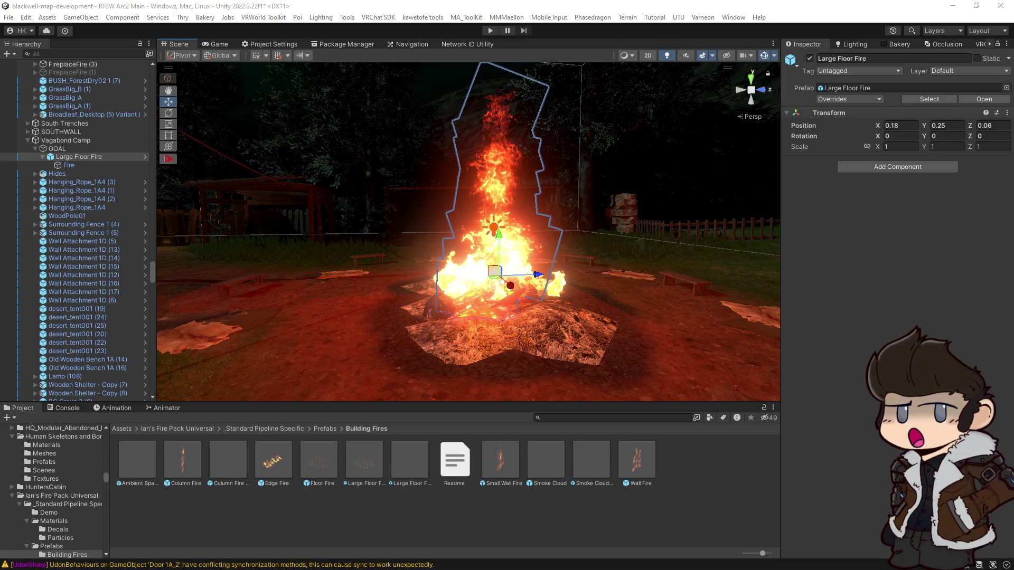
Preview the Culumn Fire NoBase prefab, then move Large Floor Fire to -0.16, 0.11, 0.02.
{"action": "mouse_move", "coordinate": [665, 212]}
{"action": "left_mouse_down"}
{"action": "mouse_move", "coordinate": [615, 262]}
{"action": "mouse_move", "coordinate": [513, 289]}
{"action": "mouse_move", "coordinate": [460, 246]}
{"action": "left_mouse_up"}
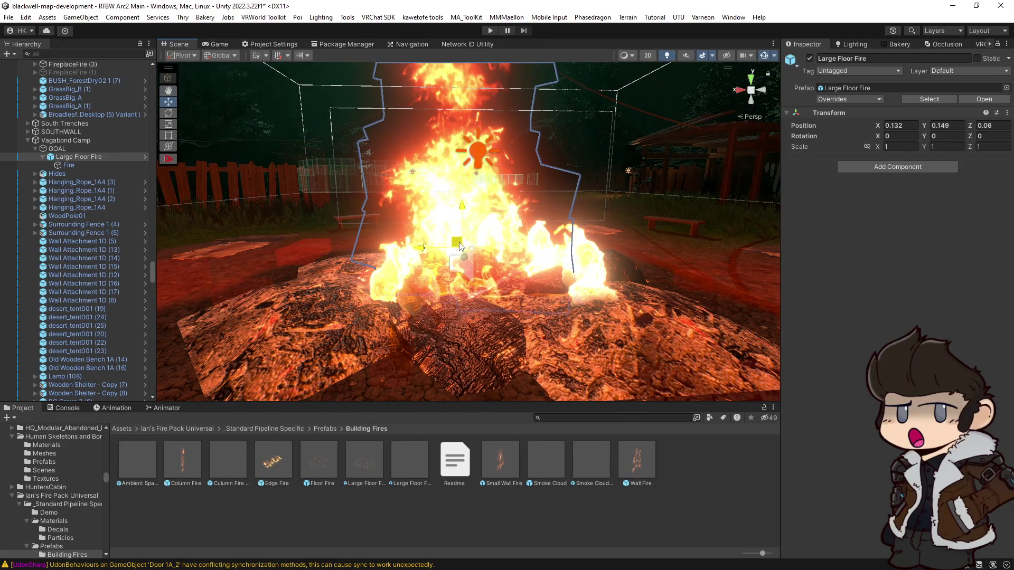
{"action": "left_click_drag", "start_coordinate": [478, 285], "coordinate": [505, 287]}
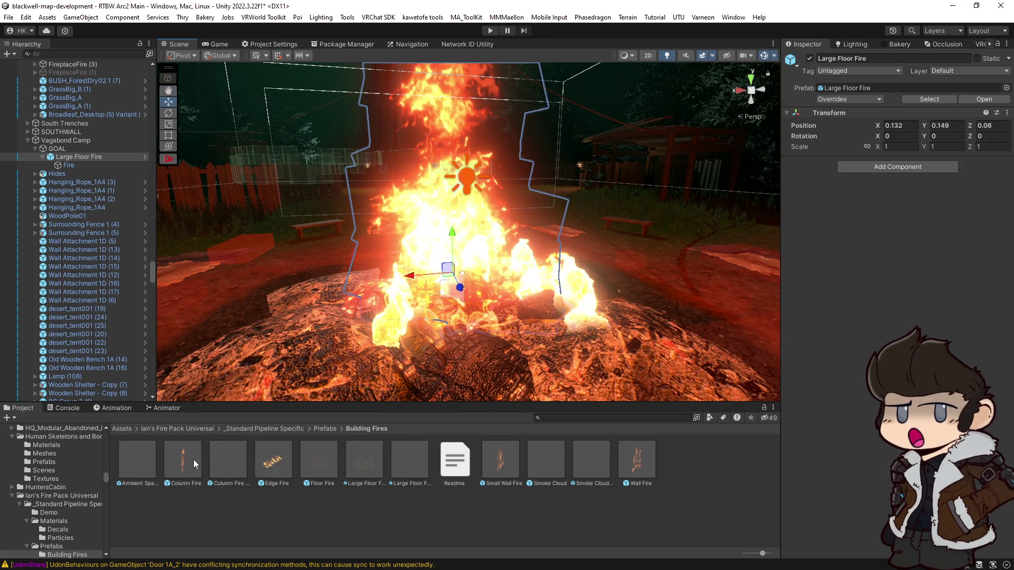
{"action": "left_click", "coordinate": [219, 460]}
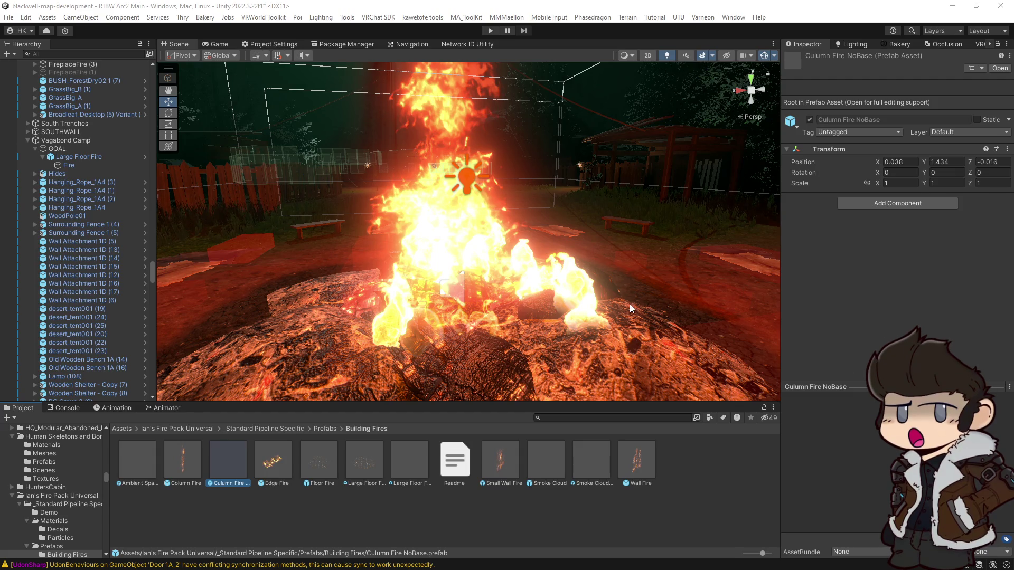
{"action": "scroll", "coordinate": [597, 280], "scroll_direction": "up", "scroll_amount": 2}
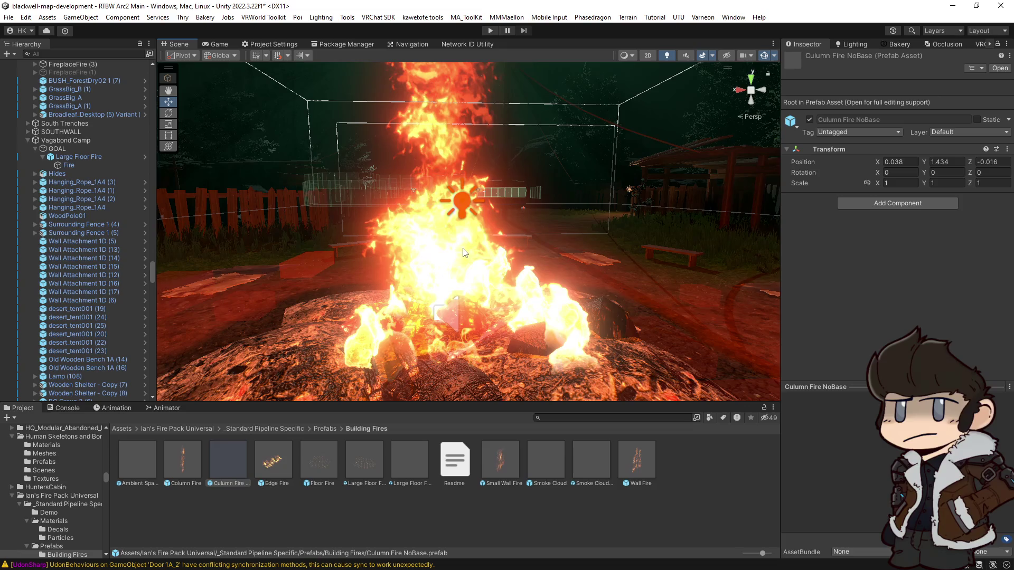
{"action": "left_click", "coordinate": [463, 252]}
{"action": "mouse_move", "coordinate": [419, 292]}
{"action": "left_mouse_down"}
{"action": "mouse_move", "coordinate": [650, 288]}
{"action": "mouse_move", "coordinate": [489, 260]}
{"action": "mouse_move", "coordinate": [494, 271]}
{"action": "mouse_move", "coordinate": [425, 282]}
{"action": "mouse_move", "coordinate": [442, 279]}
{"action": "mouse_move", "coordinate": [443, 245]}
{"action": "mouse_move", "coordinate": [491, 300]}
{"action": "left_mouse_up"}
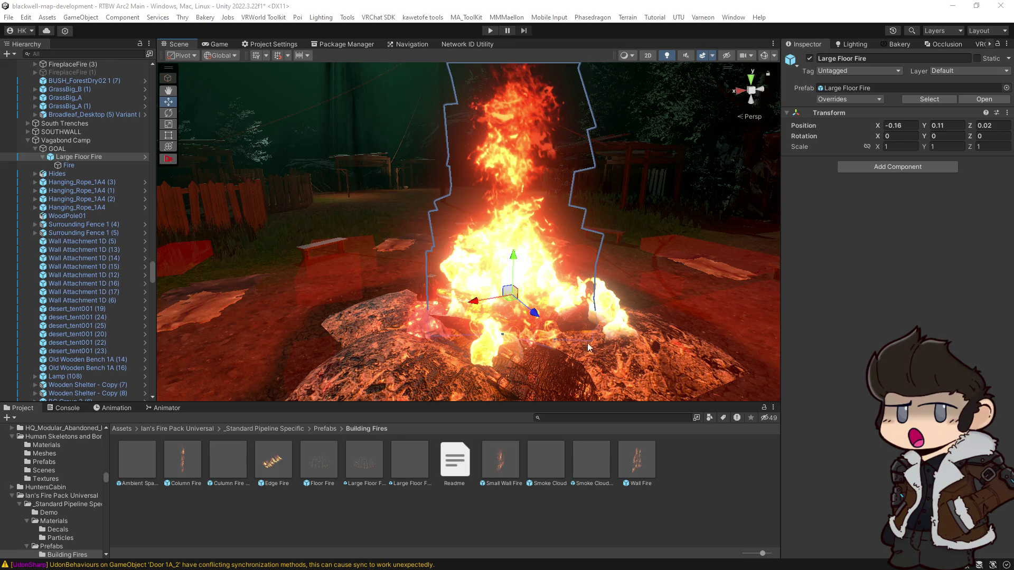
{"action": "mouse_move", "coordinate": [494, 268]}
{"action": "left_mouse_down"}
{"action": "mouse_move", "coordinate": [667, 292]}
{"action": "mouse_move", "coordinate": [573, 263]}
{"action": "mouse_move", "coordinate": [660, 283]}
{"action": "mouse_move", "coordinate": [597, 265]}
{"action": "mouse_move", "coordinate": [592, 279]}
{"action": "mouse_move", "coordinate": [487, 285]}
{"action": "mouse_move", "coordinate": [493, 274]}
{"action": "mouse_move", "coordinate": [441, 265]}
{"action": "mouse_move", "coordinate": [535, 289]}
{"action": "mouse_move", "coordinate": [620, 294]}
{"action": "mouse_move", "coordinate": [516, 294]}
{"action": "mouse_move", "coordinate": [573, 290]}
{"action": "mouse_move", "coordinate": [628, 307]}
{"action": "mouse_move", "coordinate": [679, 290]}
{"action": "mouse_move", "coordinate": [626, 280]}
{"action": "mouse_move", "coordinate": [341, 319]}
{"action": "mouse_move", "coordinate": [623, 275]}
{"action": "mouse_move", "coordinate": [566, 289]}
{"action": "mouse_move", "coordinate": [306, 280]}
{"action": "mouse_move", "coordinate": [168, 290]}
{"action": "left_mouse_up"}
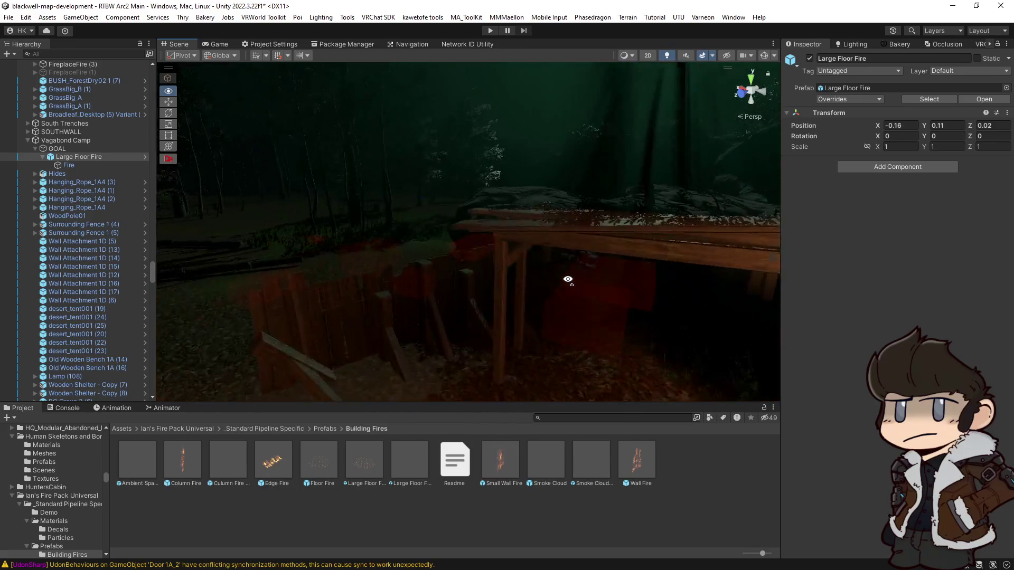
{"action": "left_click_drag", "start_coordinate": [556, 264], "coordinate": [587, 258]}
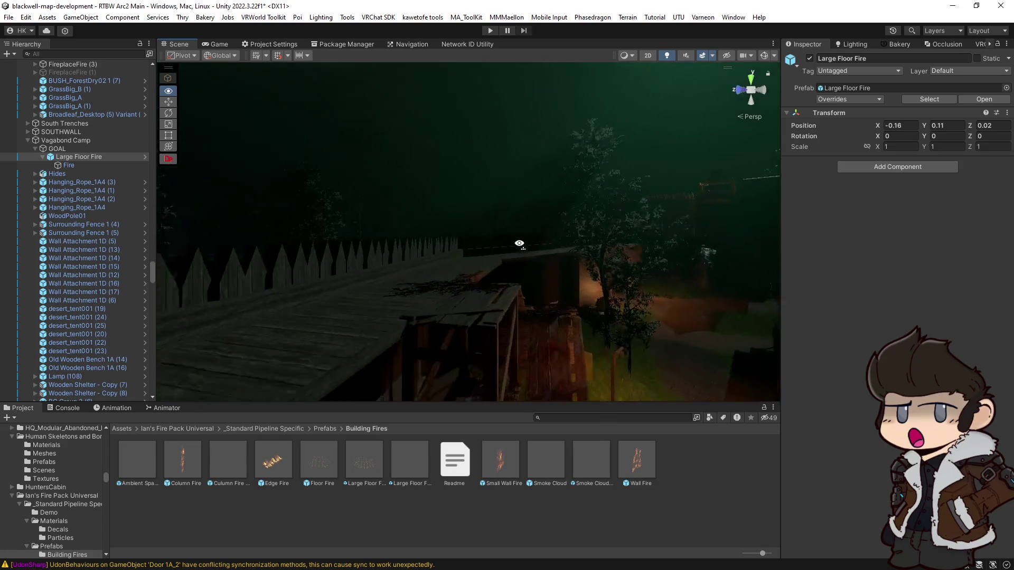
{"action": "left_click_drag", "start_coordinate": [411, 250], "coordinate": [541, 261]}
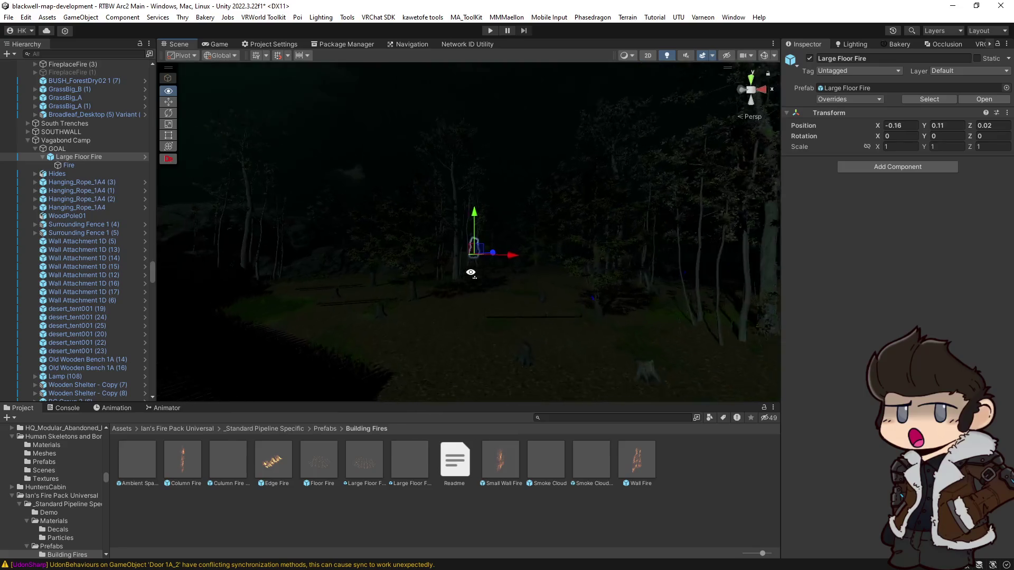
{"action": "left_click_drag", "start_coordinate": [466, 280], "coordinate": [463, 280]}
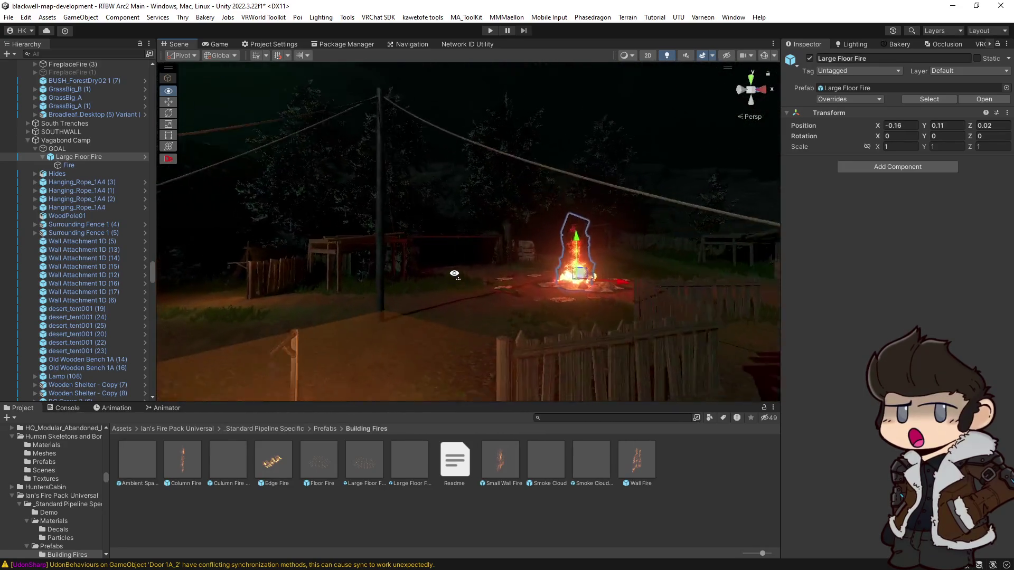
{"action": "mouse_move", "coordinate": [451, 287]}
{"action": "left_mouse_down"}
{"action": "mouse_move", "coordinate": [510, 305]}
{"action": "mouse_move", "coordinate": [560, 297]}
{"action": "mouse_move", "coordinate": [543, 281]}
{"action": "mouse_move", "coordinate": [494, 278]}
{"action": "left_mouse_up"}
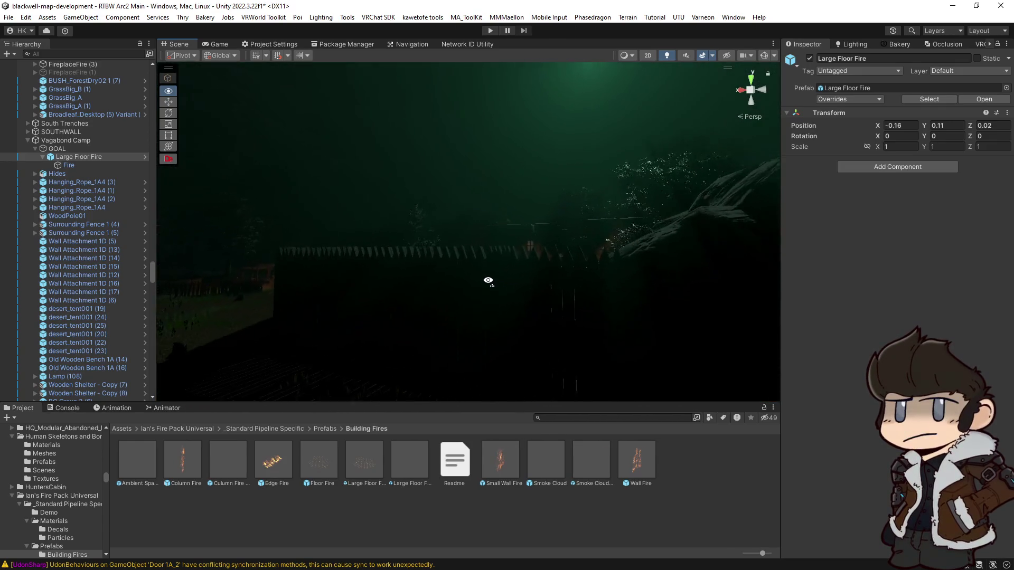
{"action": "key", "text": "w"}
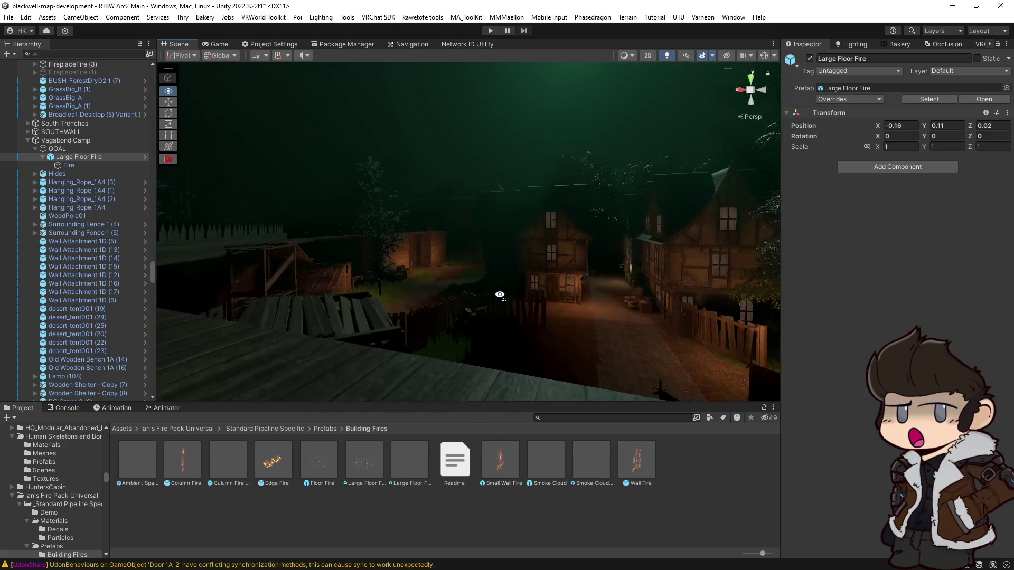
{"action": "key", "text": "w"}
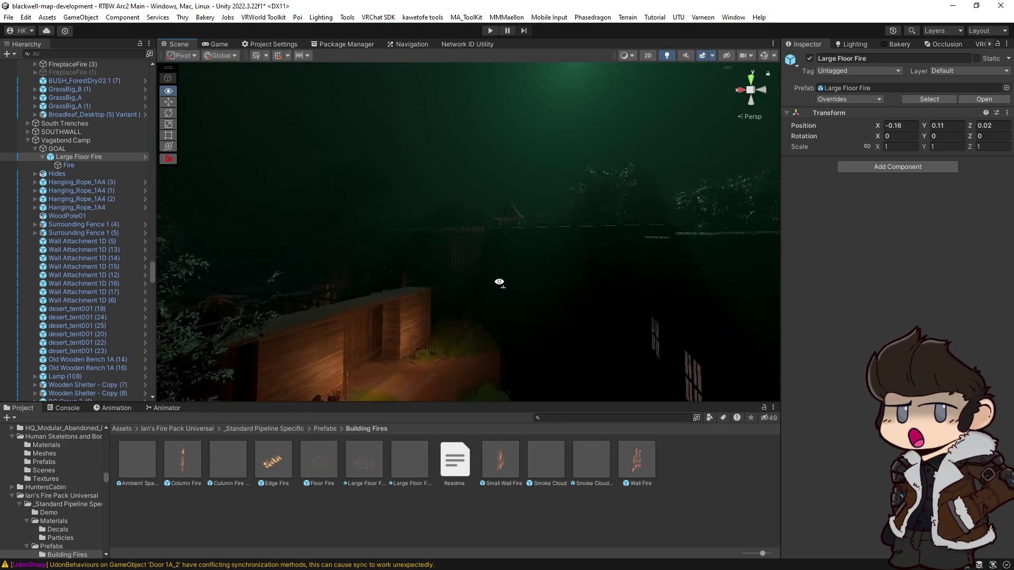
{"action": "key", "text": "w"}
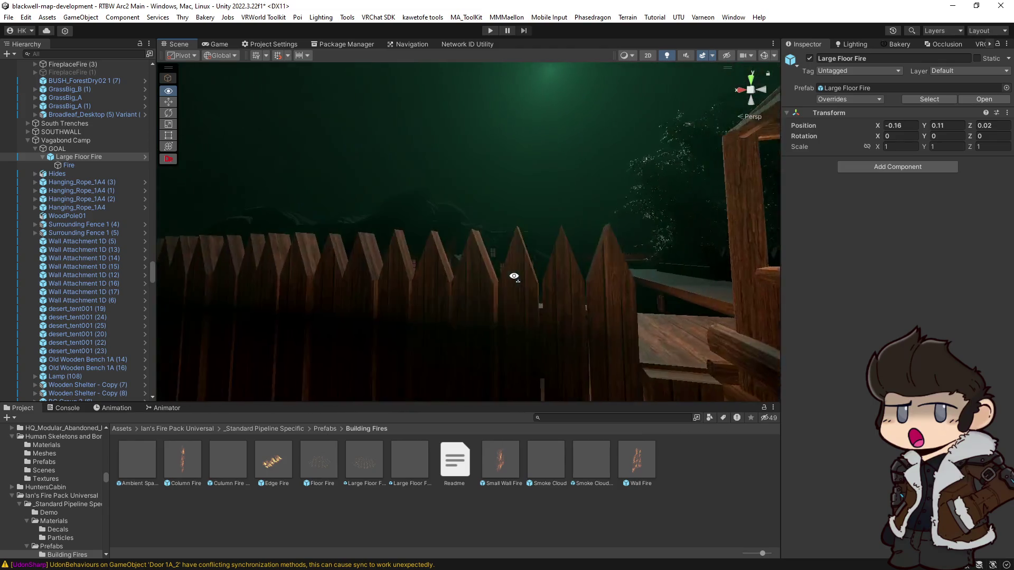
{"action": "key", "text": "w"}
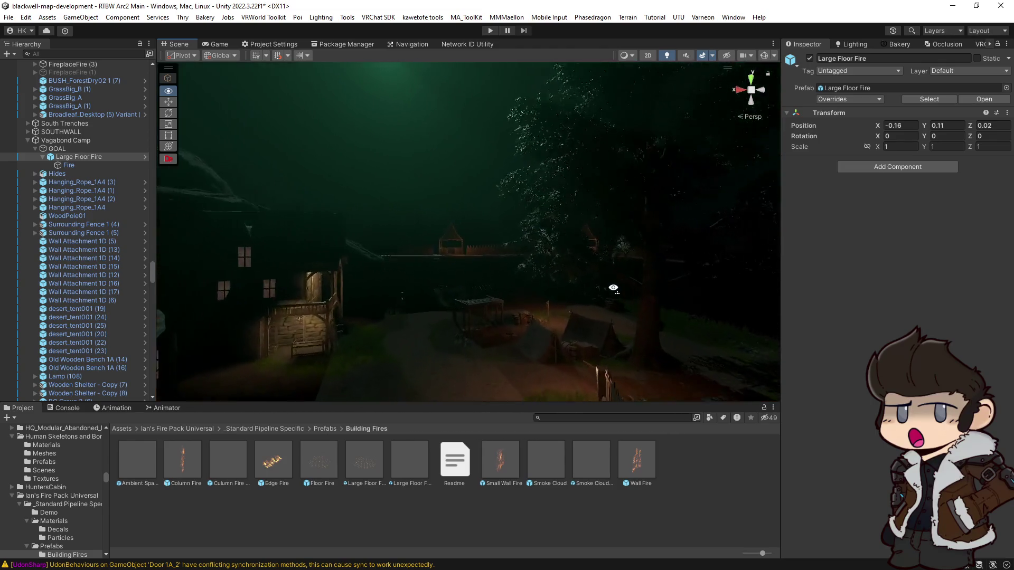
{"action": "key", "text": "w"}
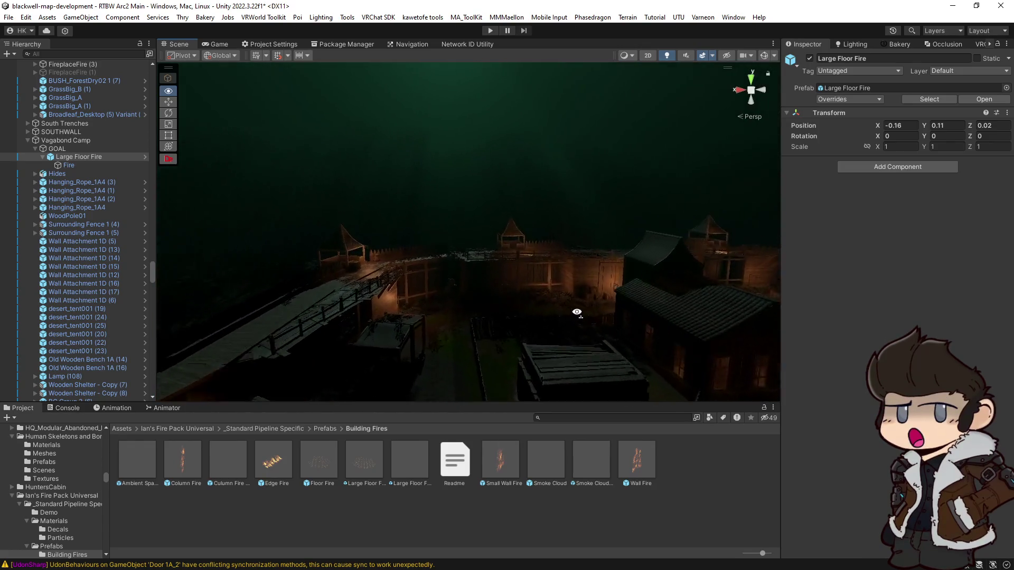
{"action": "key", "text": "s"}
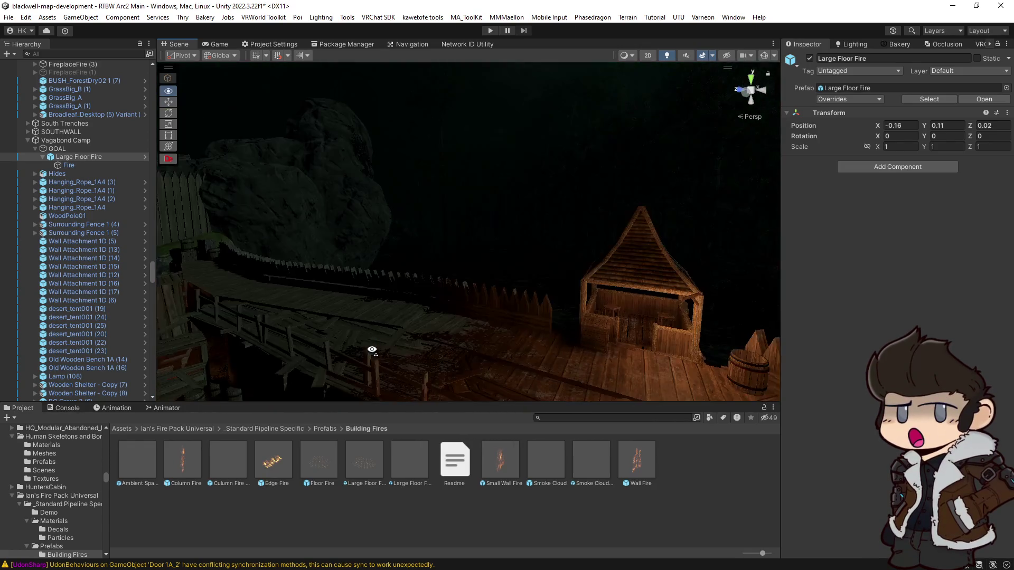
{"action": "key", "text": "w"}
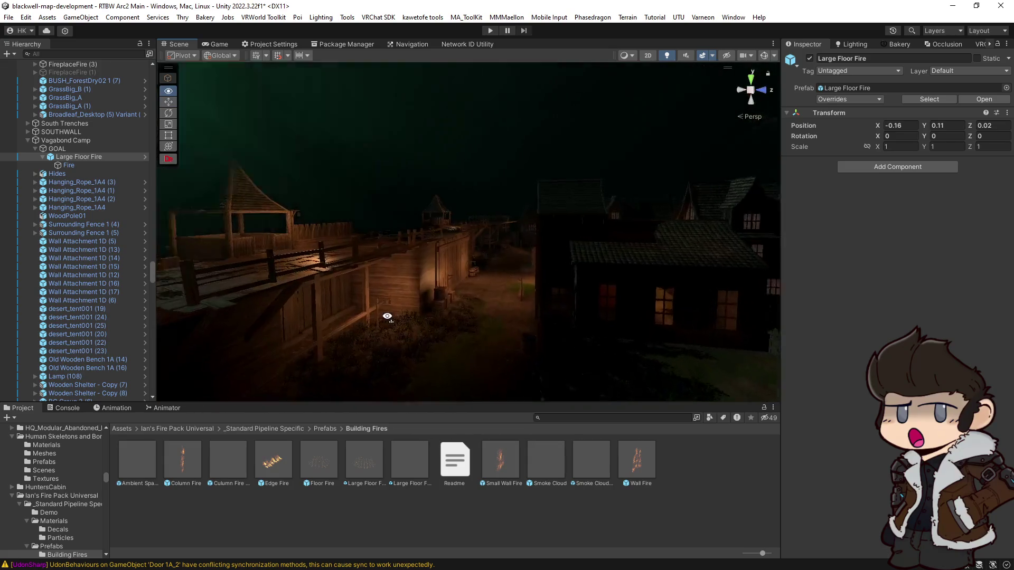
{"action": "key", "text": "w"}
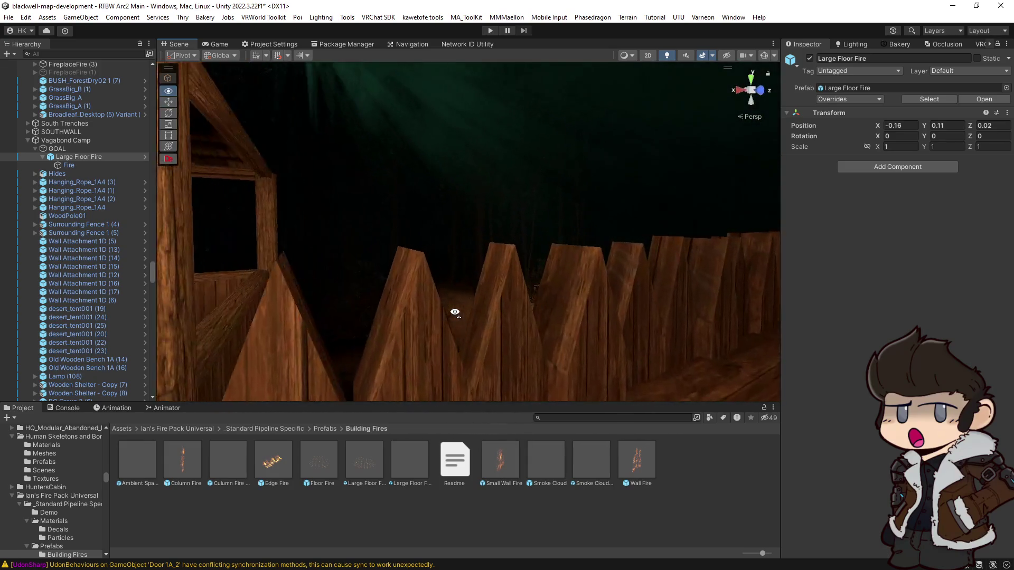
{"action": "key", "text": "w"}
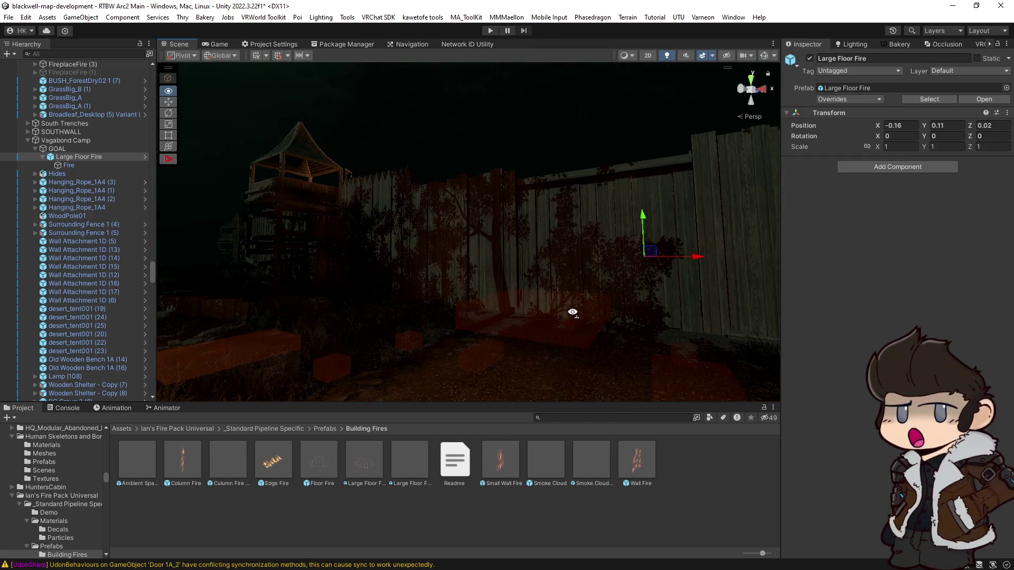
{"action": "key", "text": "w"}
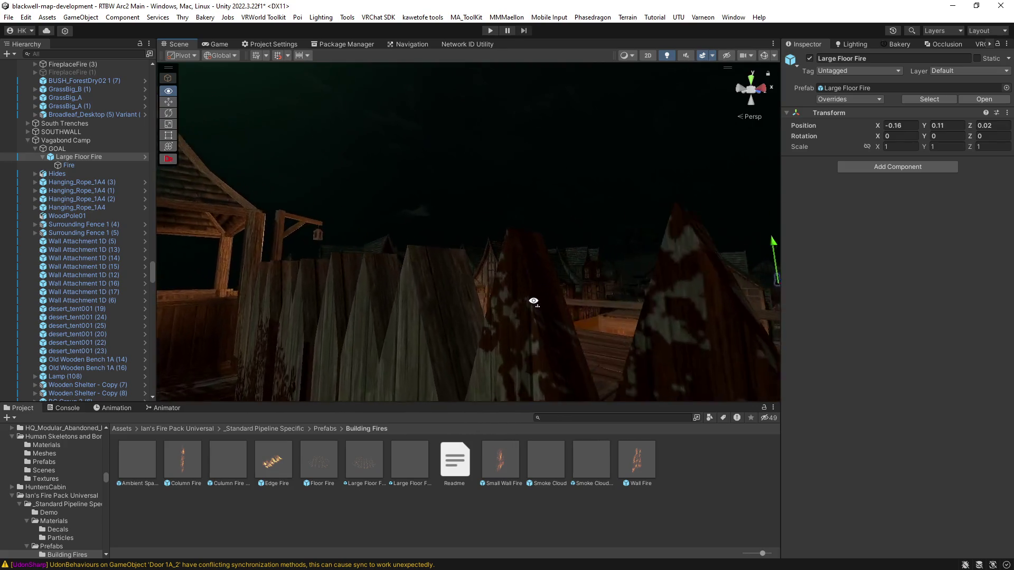
{"action": "key", "text": "w"}
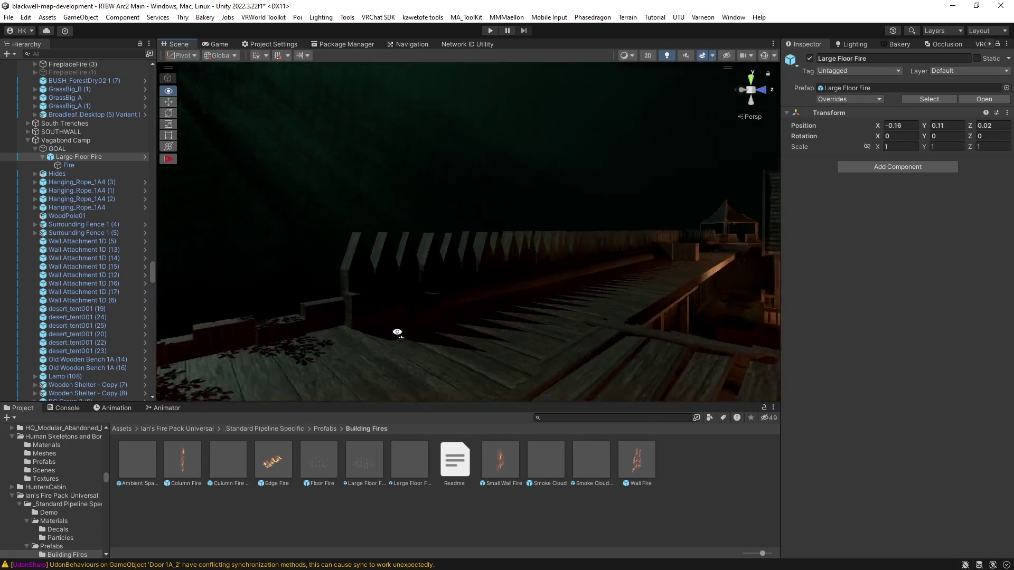
{"action": "key", "text": "w"}
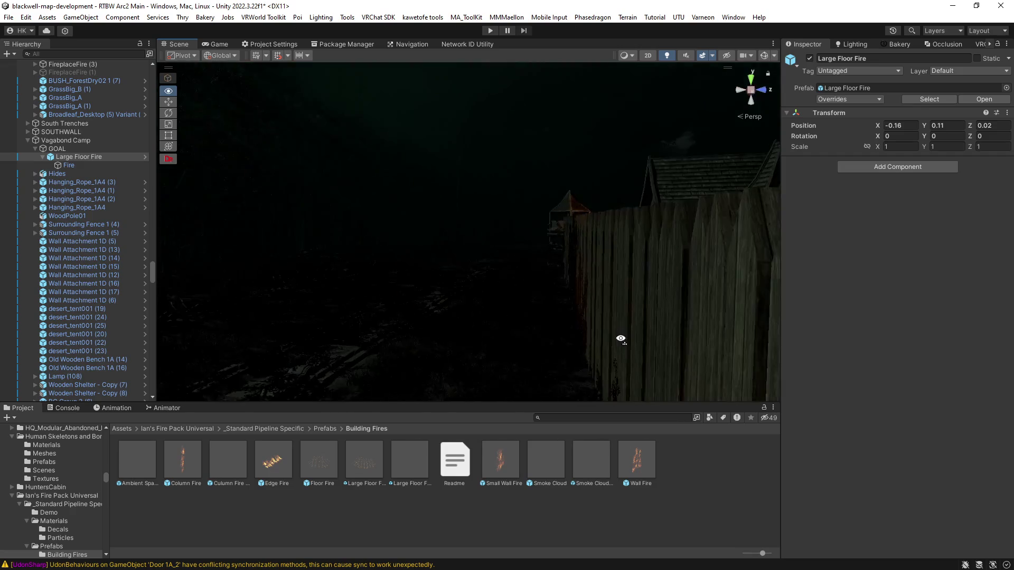
{"action": "key", "text": "w"}
{"action": "key", "text": "w"}
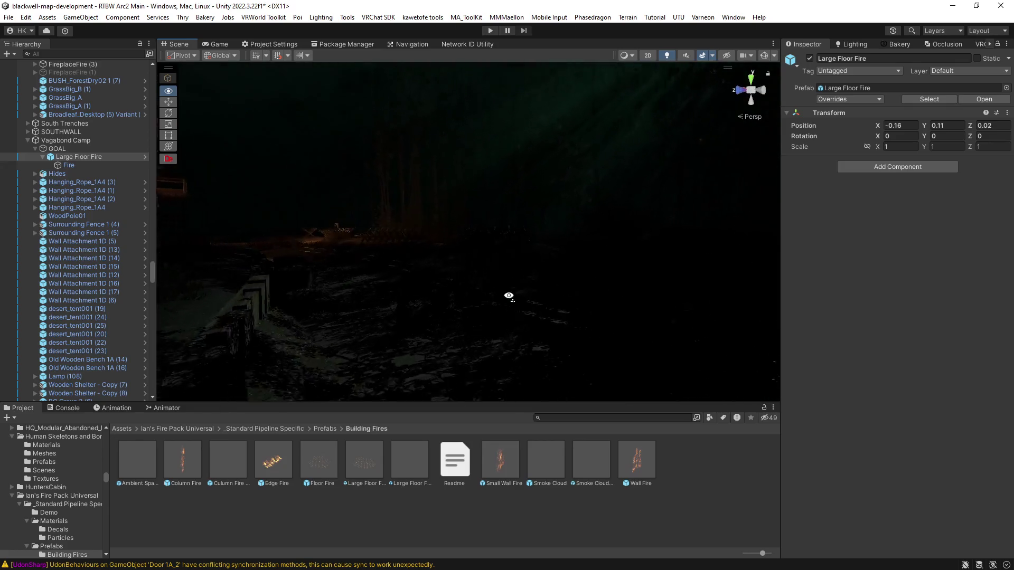
{"action": "key", "text": "w"}
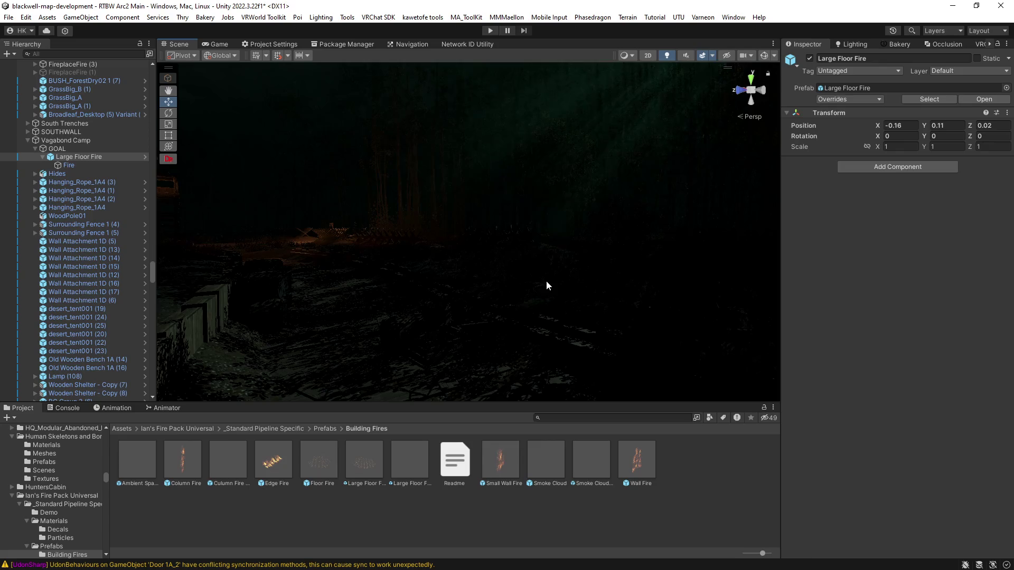
{"action": "mouse_move", "coordinate": [546, 285]}
{"action": "left_mouse_down"}
{"action": "mouse_move", "coordinate": [389, 290]}
{"action": "mouse_move", "coordinate": [477, 316]}
{"action": "mouse_move", "coordinate": [407, 319]}
{"action": "mouse_move", "coordinate": [429, 324]}
{"action": "mouse_move", "coordinate": [634, 293]}
{"action": "mouse_move", "coordinate": [636, 335]}
{"action": "mouse_move", "coordinate": [559, 323]}
{"action": "mouse_move", "coordinate": [407, 344]}
{"action": "mouse_move", "coordinate": [416, 350]}
{"action": "left_mouse_up"}
{"action": "key", "text": "f"}
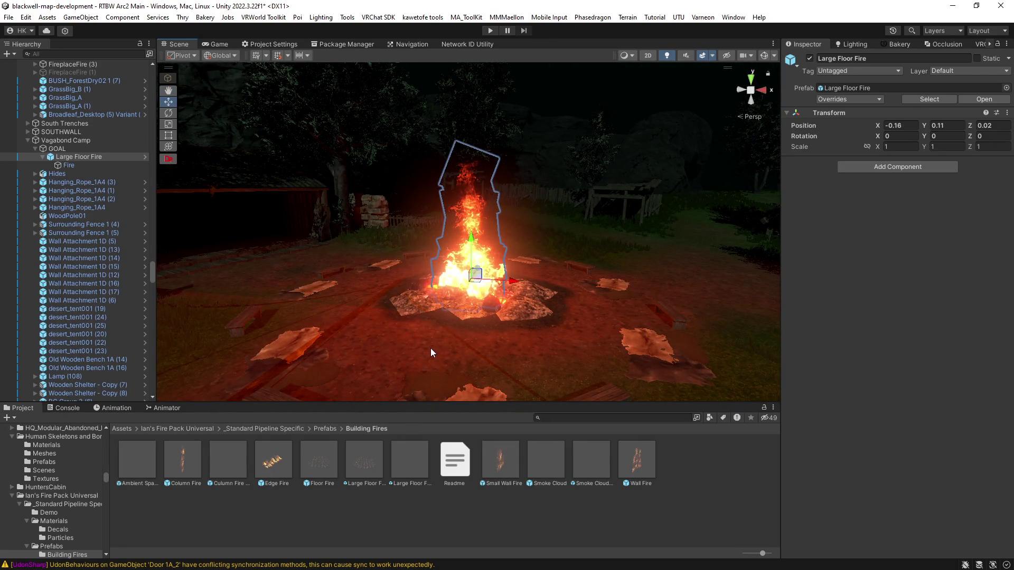
Zoom in on the bonfire and click through Camp Fire and its pebbles to pick out FireplaceFire (3)'s flames.
{"action": "scroll", "coordinate": [366, 313], "scroll_direction": "up", "scroll_amount": 5}
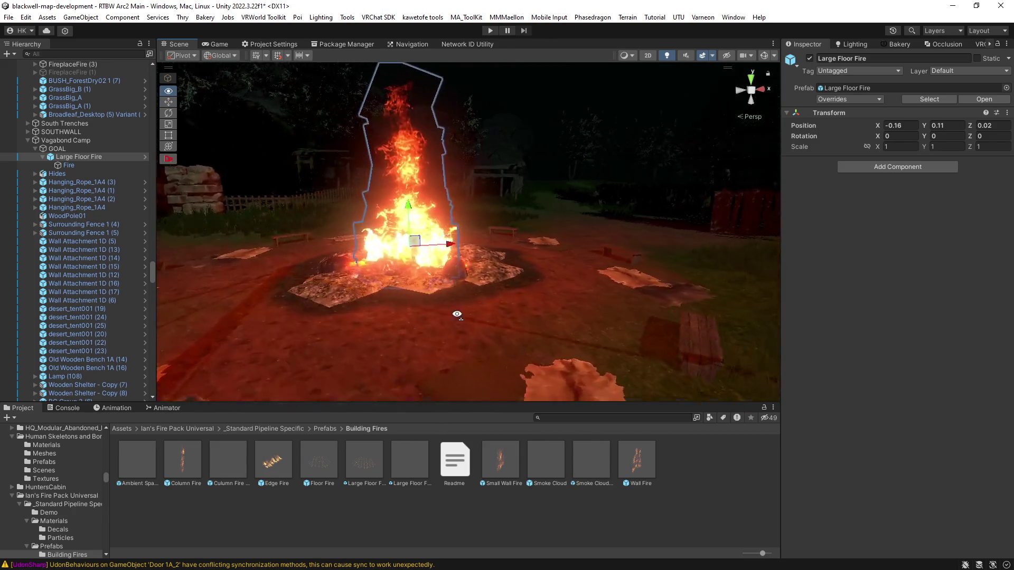
{"action": "mouse_move", "coordinate": [550, 316]}
{"action": "left_mouse_down"}
{"action": "mouse_move", "coordinate": [623, 322]}
{"action": "mouse_move", "coordinate": [509, 312]}
{"action": "left_mouse_up"}
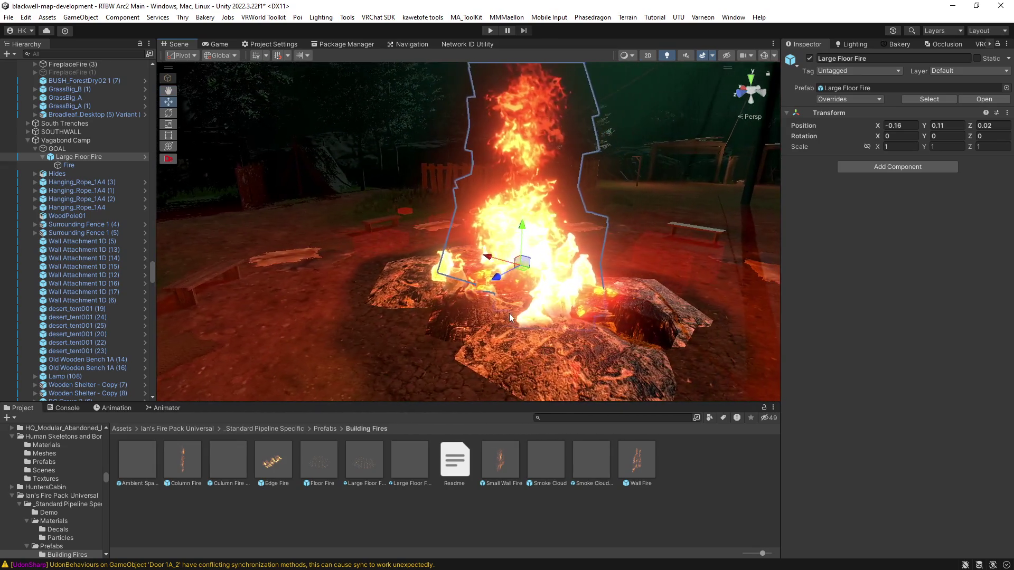
{"action": "left_click", "coordinate": [534, 312]}
{"action": "left_click", "coordinate": [535, 311]}
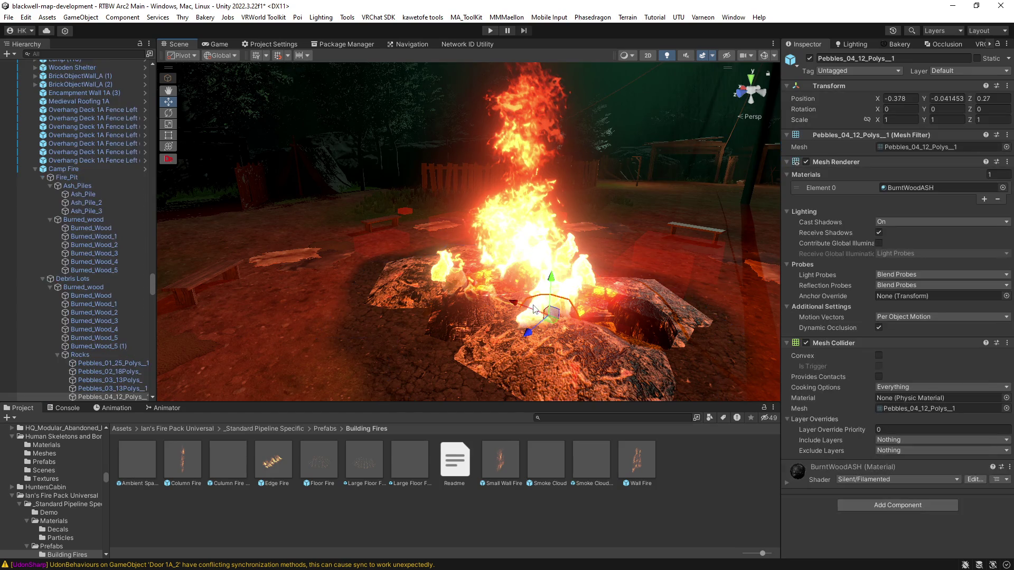
{"action": "left_click", "coordinate": [535, 309]}
{"action": "mouse_move", "coordinate": [534, 309]}
{"action": "left_mouse_down"}
{"action": "mouse_move", "coordinate": [648, 302]}
{"action": "mouse_move", "coordinate": [430, 277]}
{"action": "mouse_move", "coordinate": [575, 388]}
{"action": "mouse_move", "coordinate": [464, 278]}
{"action": "mouse_move", "coordinate": [474, 282]}
{"action": "mouse_move", "coordinate": [440, 169]}
{"action": "left_mouse_up"}
{"action": "left_click", "coordinate": [439, 169]}
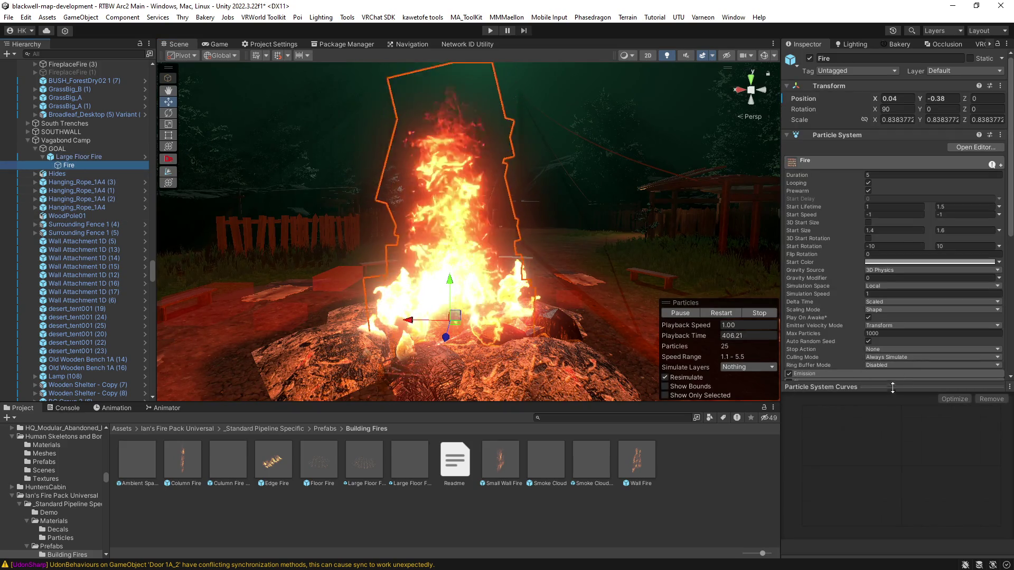
Scroll the Inspector to the Fire particle system and orbit low and close around the flames.
{"action": "scroll", "coordinate": [907, 349], "scroll_direction": "down", "scroll_amount": 3}
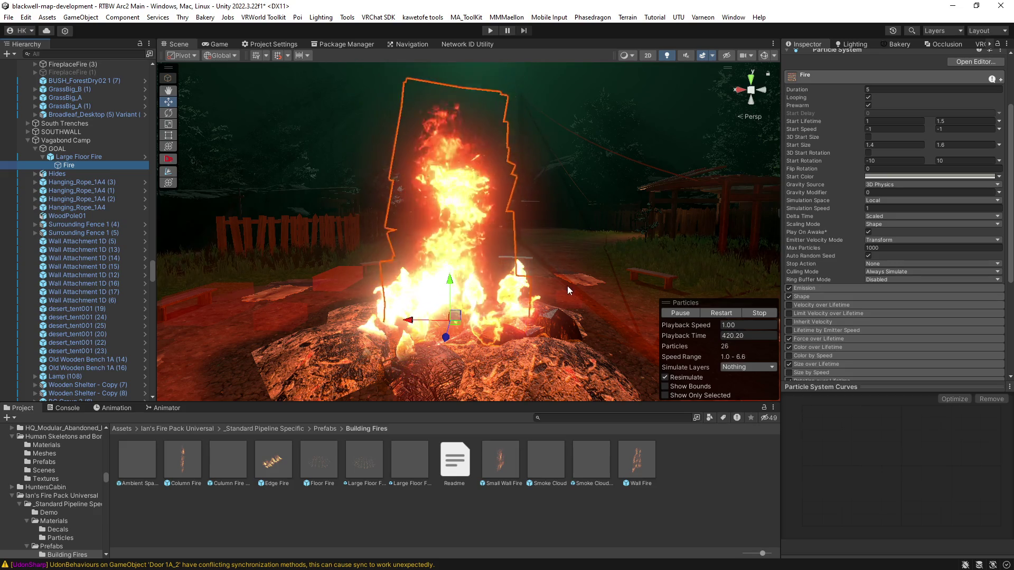
{"action": "mouse_move", "coordinate": [563, 284]}
{"action": "left_mouse_down", "text": "alt"}
{"action": "mouse_move", "coordinate": [538, 281]}
{"action": "mouse_move", "coordinate": [561, 281]}
{"action": "left_mouse_up", "text": "alt"}
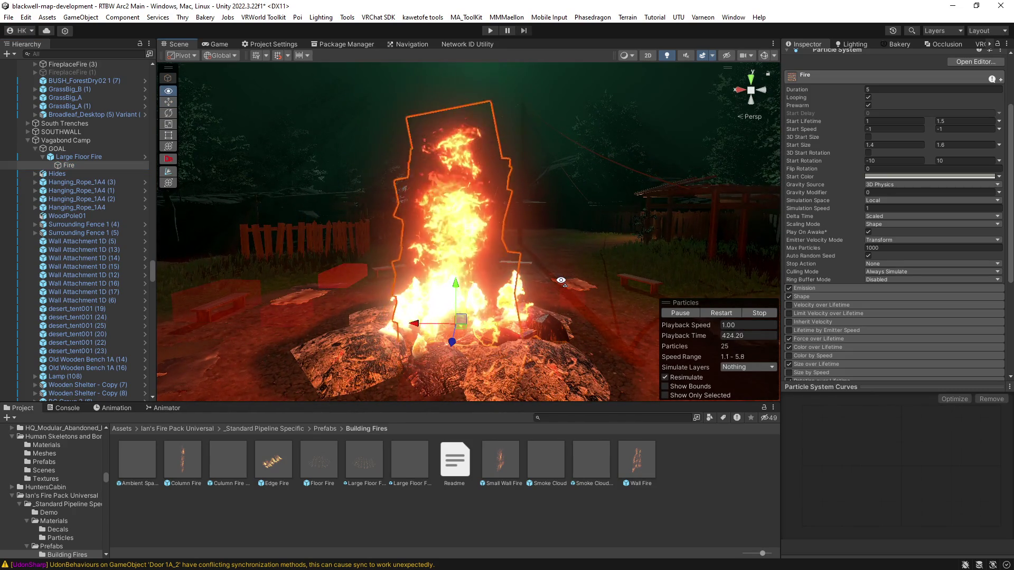
{"action": "scroll", "coordinate": [554, 283], "scroll_direction": "up", "scroll_amount": 3}
{"action": "left_click_drag", "start_coordinate": [546, 285], "coordinate": [560, 263], "text": "alt"}
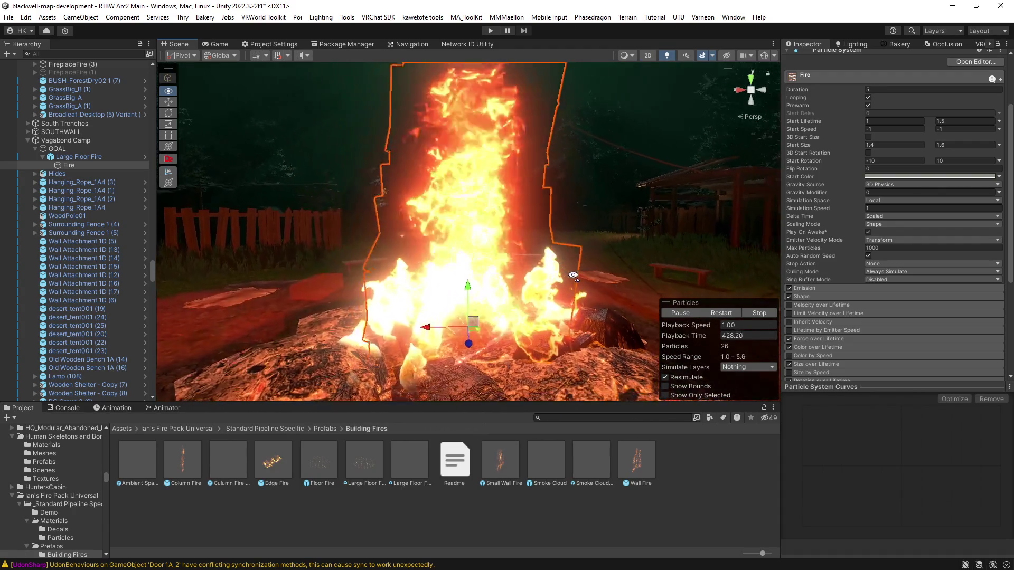
{"action": "mouse_move", "coordinate": [554, 301]}
{"action": "left_mouse_down", "text": "alt"}
{"action": "mouse_move", "coordinate": [458, 329]}
{"action": "mouse_move", "coordinate": [460, 342]}
{"action": "left_mouse_up", "text": "alt"}
{"action": "mouse_move", "coordinate": [427, 305]}
{"action": "left_mouse_down", "text": "alt"}
{"action": "mouse_move", "coordinate": [474, 259]}
{"action": "mouse_move", "coordinate": [451, 275]}
{"action": "mouse_move", "coordinate": [438, 245]}
{"action": "mouse_move", "coordinate": [444, 257]}
{"action": "mouse_move", "coordinate": [588, 275]}
{"action": "left_mouse_up", "text": "alt"}
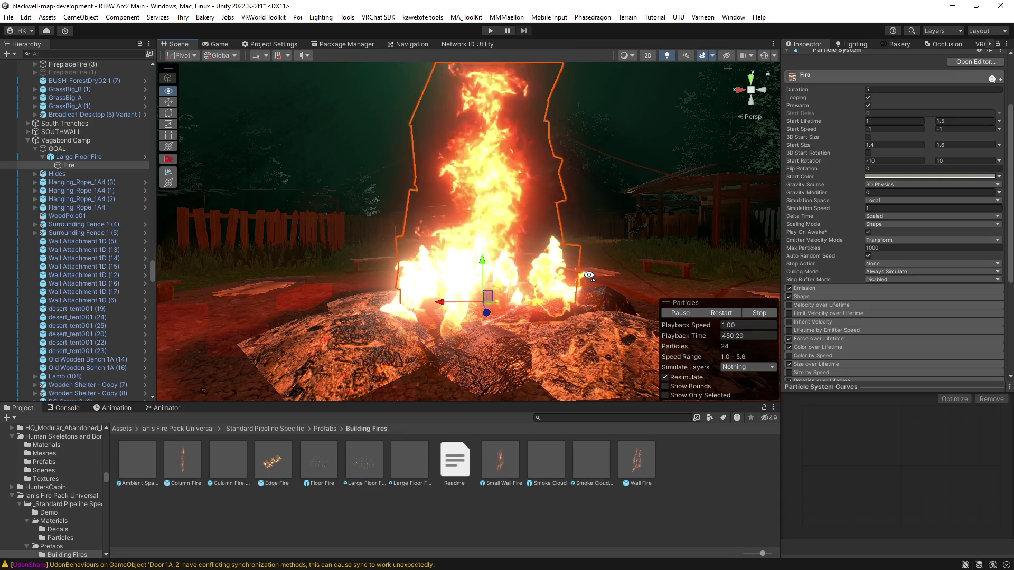
{"action": "left_click_drag", "start_coordinate": [589, 275], "coordinate": [609, 271], "text": "alt"}
Examine the flames from higher, tilted angles over the rocks and from closer in.
{"action": "scroll", "coordinate": [610, 272], "scroll_direction": "down", "scroll_amount": 5}
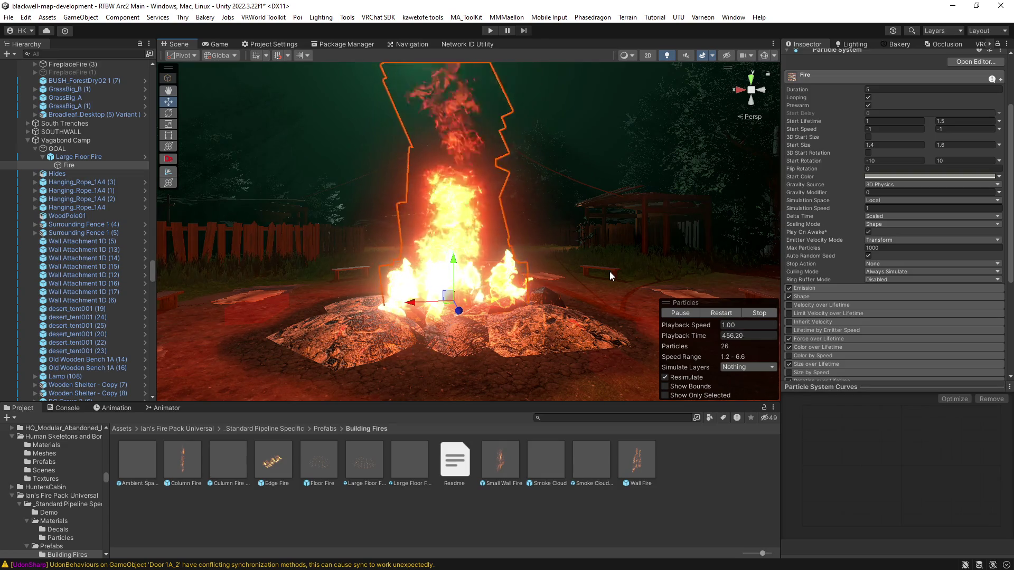
{"action": "scroll", "coordinate": [607, 271], "scroll_direction": "up", "scroll_amount": 3}
{"action": "left_click_drag", "start_coordinate": [580, 263], "coordinate": [543, 338]}
{"action": "left_click_drag", "start_coordinate": [595, 313], "coordinate": [588, 325]}
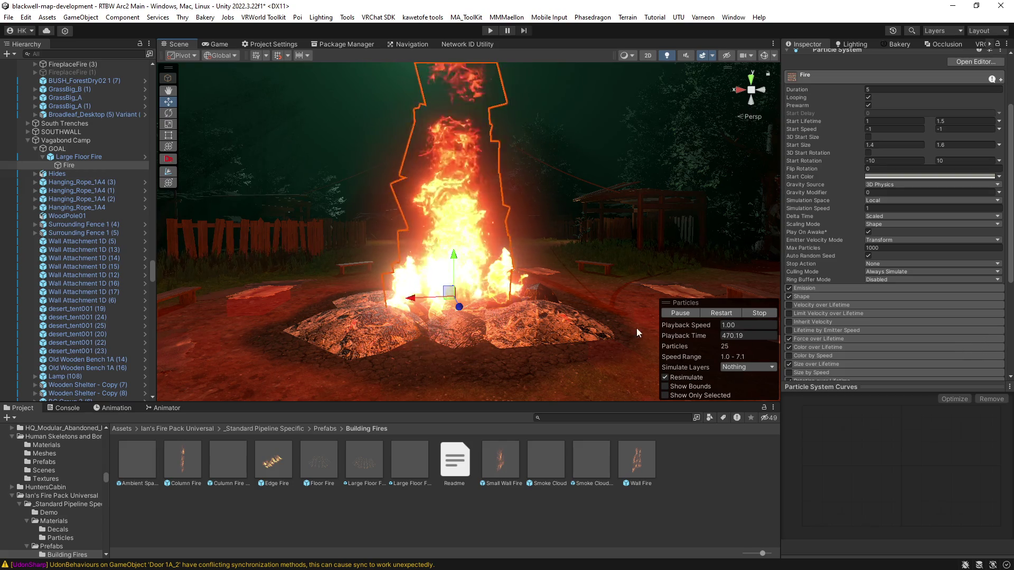
{"action": "left_click_drag", "start_coordinate": [565, 301], "coordinate": [525, 332]}
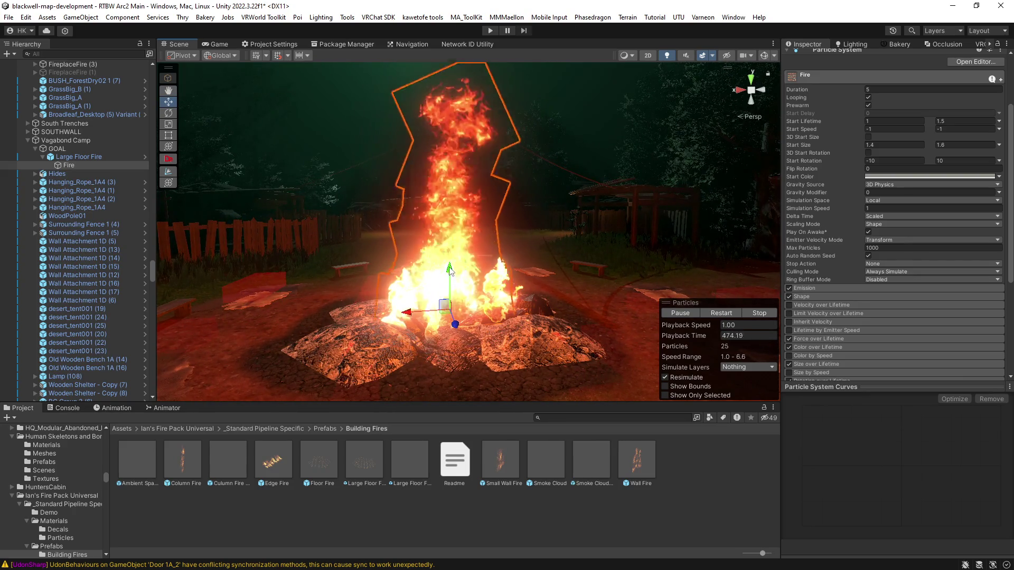
{"action": "mouse_move", "coordinate": [758, 267]}
{"action": "left_mouse_down"}
{"action": "mouse_move", "coordinate": [591, 275]}
{"action": "mouse_move", "coordinate": [589, 243]}
{"action": "left_mouse_up"}
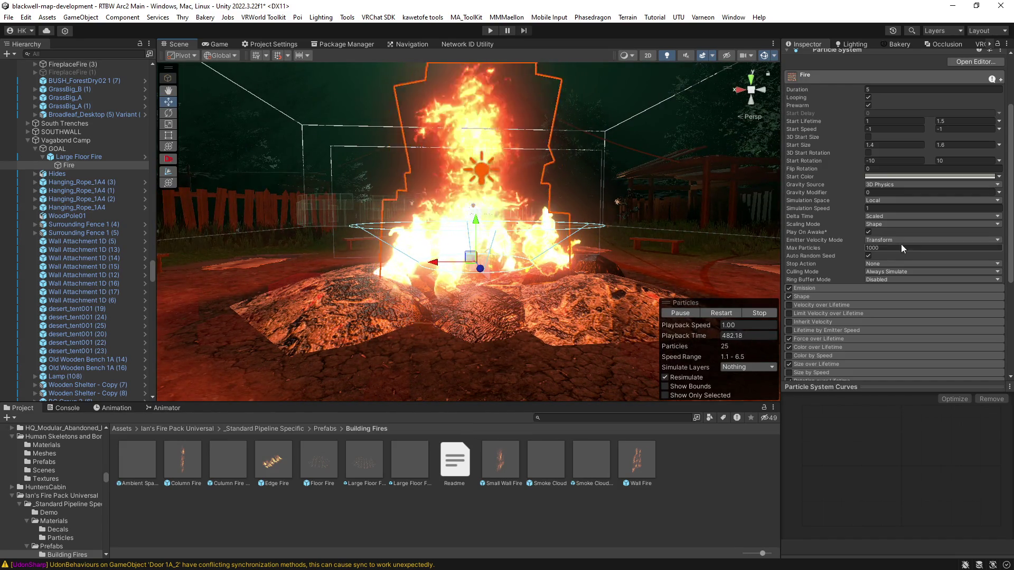
{"action": "scroll", "coordinate": [834, 296], "scroll_direction": "down", "scroll_amount": 3}
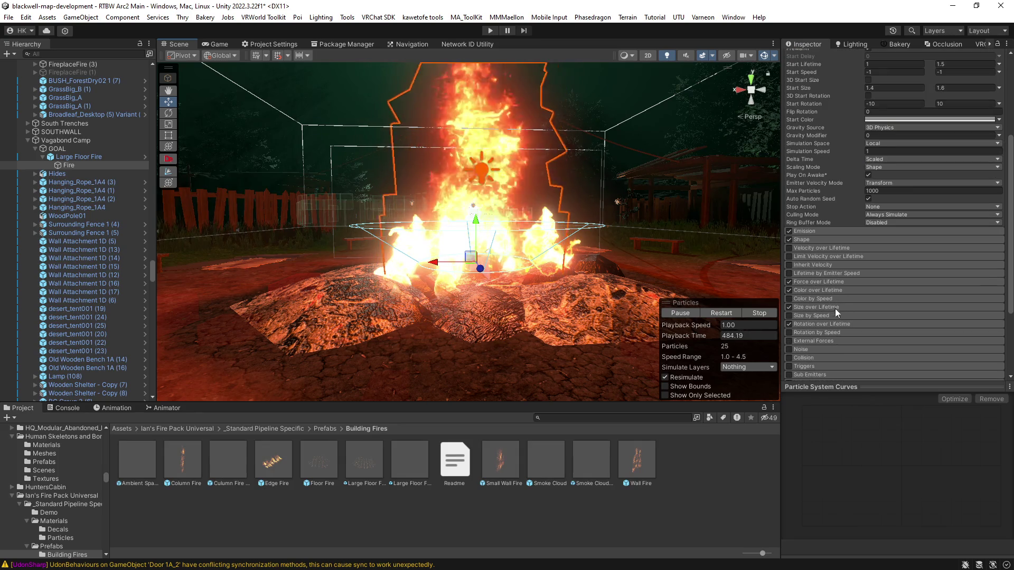
Show the Size over Lifetime curve and raise its first key so flames start larger.
{"action": "left_click", "coordinate": [835, 308]}
{"action": "left_click", "coordinate": [897, 325]}
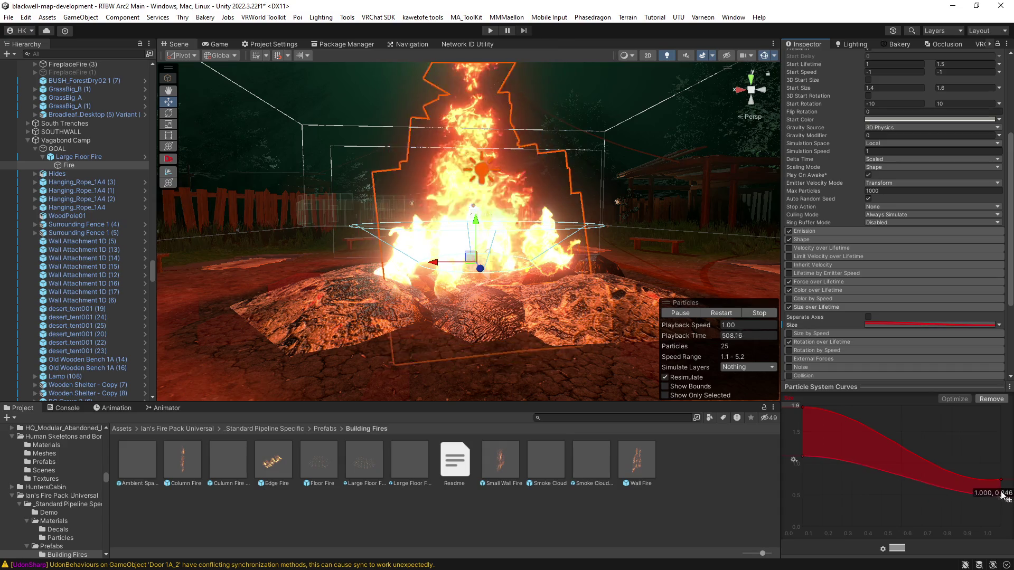
{"action": "left_click_drag", "start_coordinate": [591, 222], "coordinate": [612, 266]}
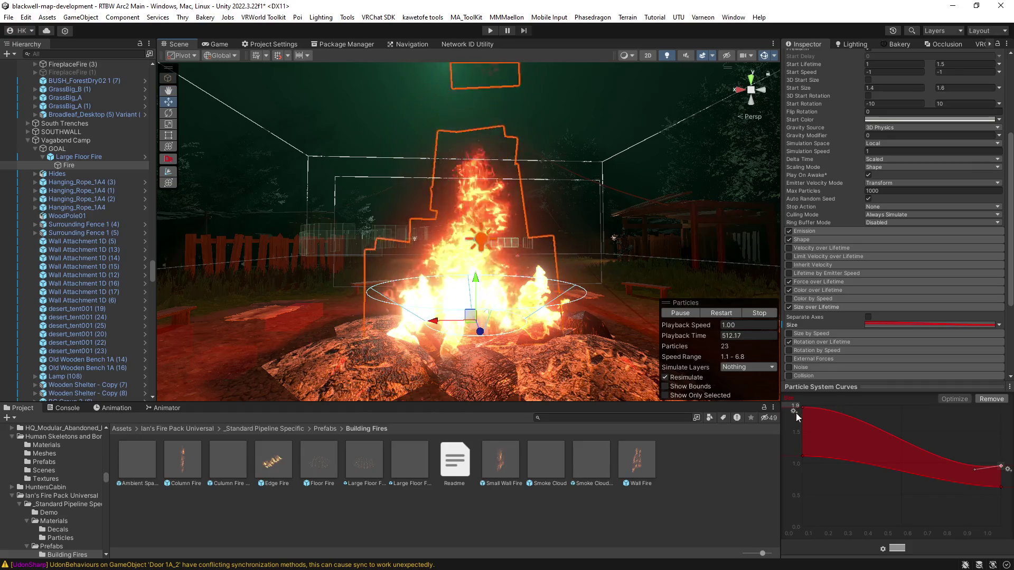
{"action": "left_click_drag", "start_coordinate": [803, 456], "coordinate": [796, 432]}
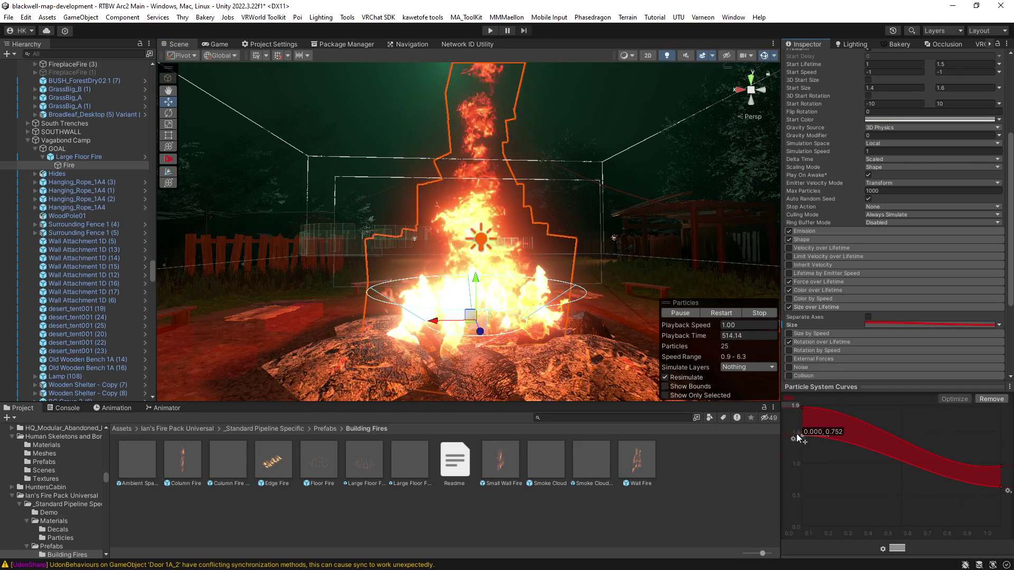
{"action": "scroll", "coordinate": [866, 227], "scroll_direction": "up", "scroll_amount": 4}
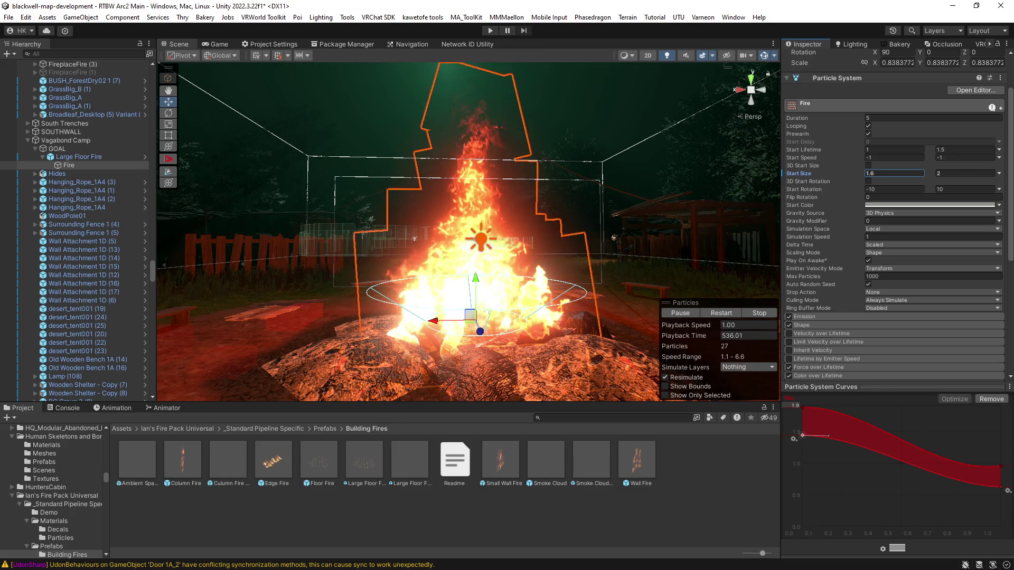
{"action": "left_click_drag", "start_coordinate": [647, 269], "coordinate": [587, 246]}
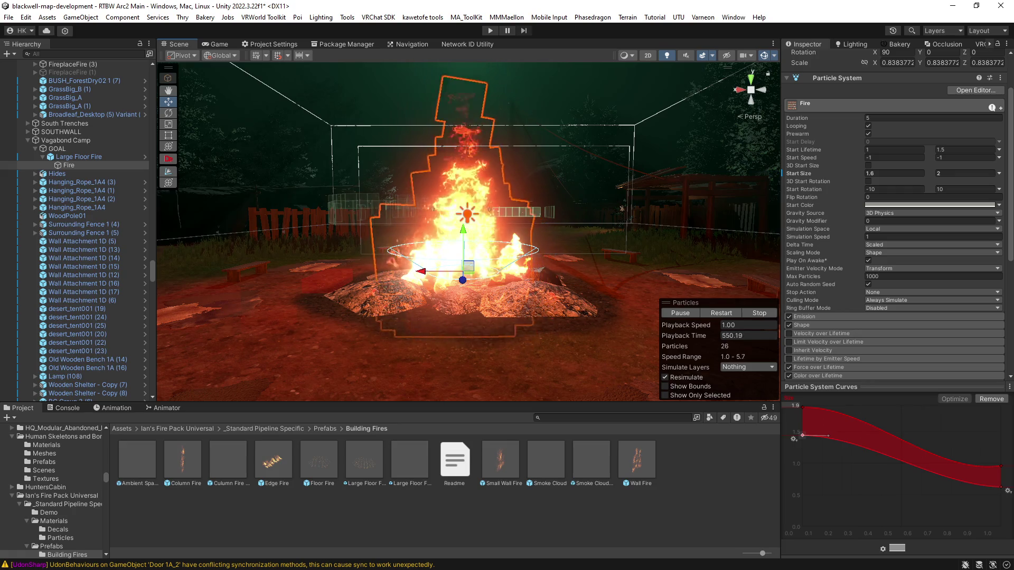
{"action": "scroll", "coordinate": [546, 303], "scroll_direction": "up", "scroll_amount": 5}
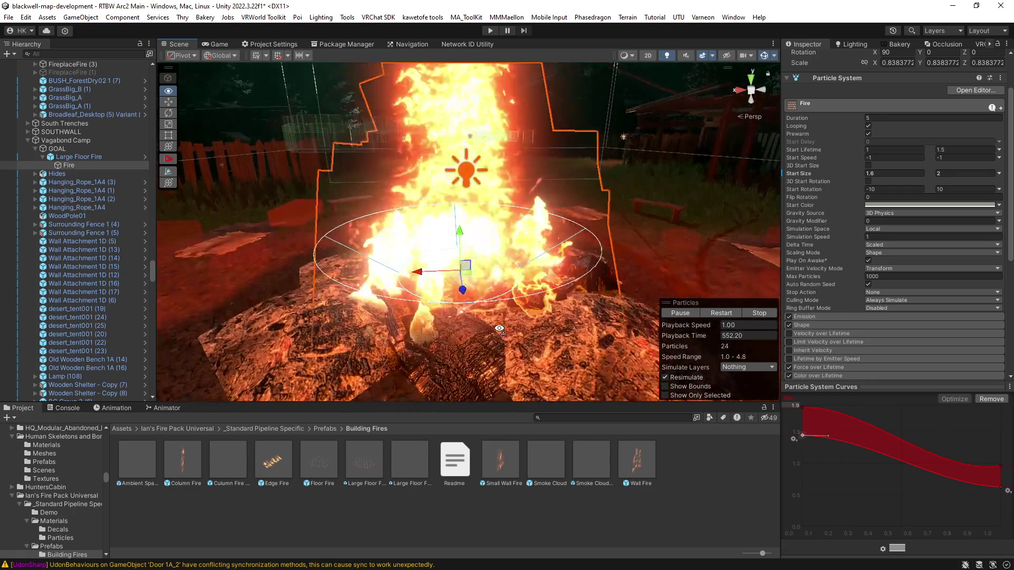
{"action": "left_click_drag", "start_coordinate": [500, 329], "coordinate": [502, 328]}
{"action": "mouse_move", "coordinate": [577, 327]}
{"action": "left_mouse_down"}
{"action": "mouse_move", "coordinate": [570, 250]}
{"action": "mouse_move", "coordinate": [489, 211]}
{"action": "mouse_move", "coordinate": [492, 233]}
{"action": "mouse_move", "coordinate": [619, 214]}
{"action": "mouse_move", "coordinate": [762, 272]}
{"action": "left_mouse_up"}
{"action": "scroll", "coordinate": [911, 326], "scroll_direction": "down", "scroll_amount": 8}
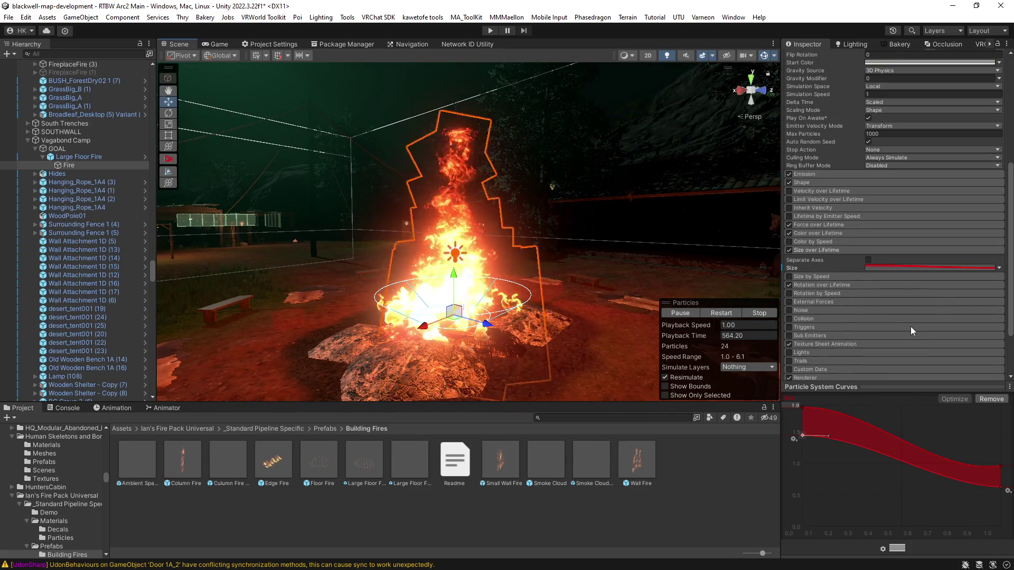
{"action": "scroll", "coordinate": [539, 288], "scroll_direction": "up", "scroll_amount": 3}
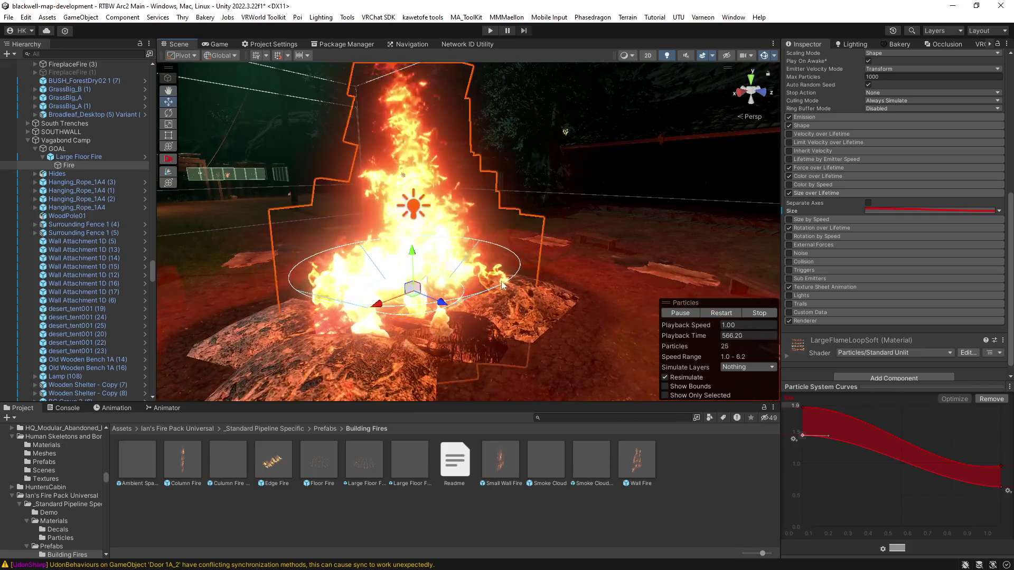
{"action": "left_click", "coordinate": [494, 278]}
{"action": "left_click", "coordinate": [494, 274]}
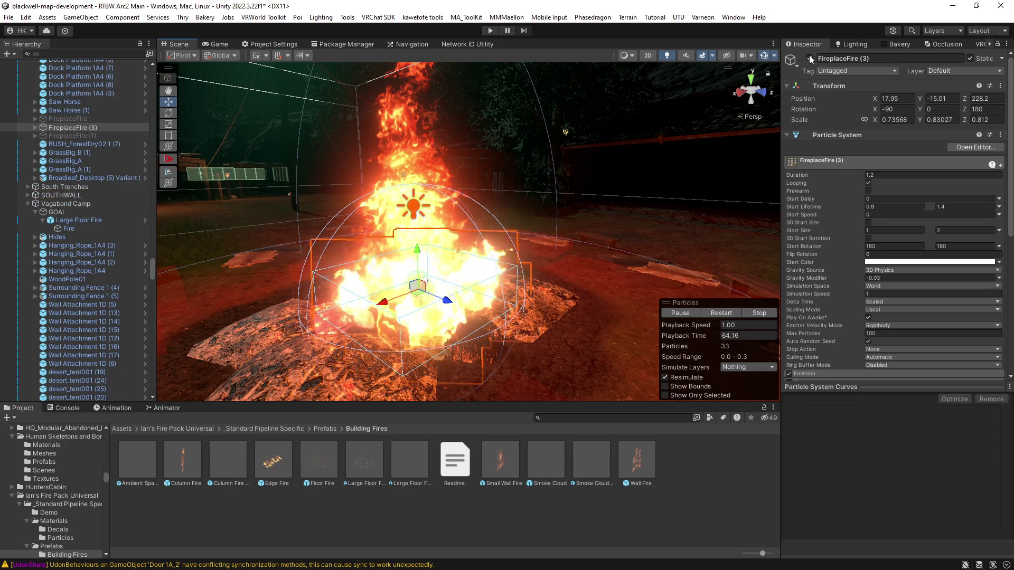
{"action": "left_click", "coordinate": [397, 250]}
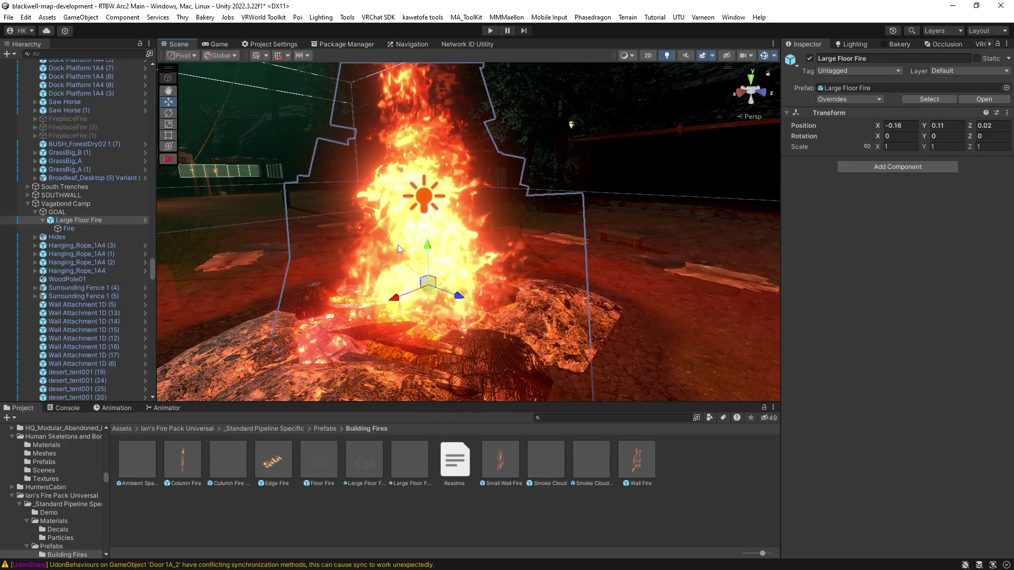
Select the Fire effect in Large Floor Fire, frame it, and set its Position Z to -0.15.
{"action": "left_click", "coordinate": [400, 228]}
{"action": "left_click_drag", "start_coordinate": [400, 228], "coordinate": [366, 295]}
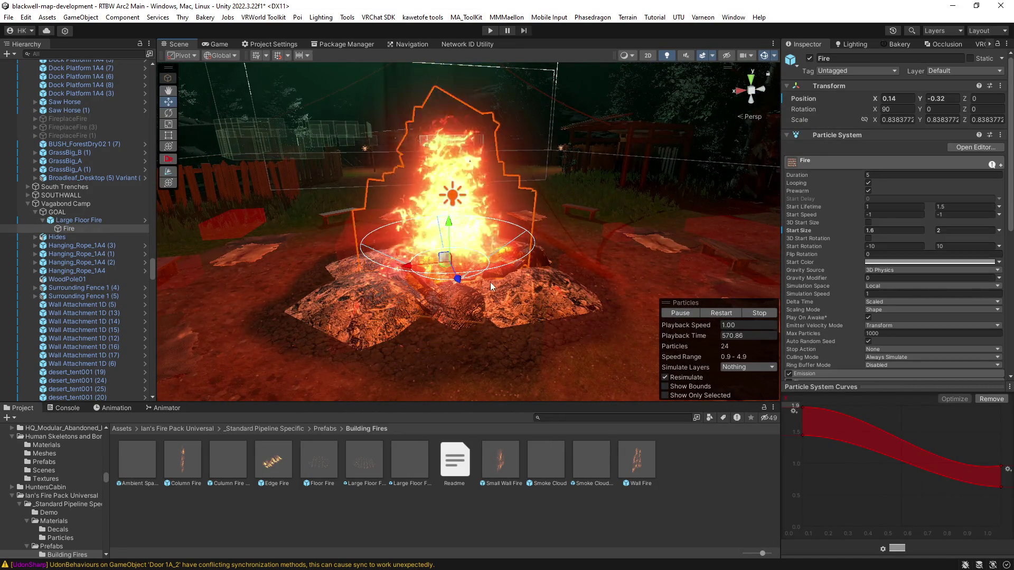
{"action": "mouse_move", "coordinate": [504, 272]}
{"action": "left_mouse_down"}
{"action": "mouse_move", "coordinate": [530, 254]}
{"action": "mouse_move", "coordinate": [689, 259]}
{"action": "mouse_move", "coordinate": [421, 259]}
{"action": "left_mouse_up"}
{"action": "left_click_drag", "start_coordinate": [479, 274], "coordinate": [490, 266]}
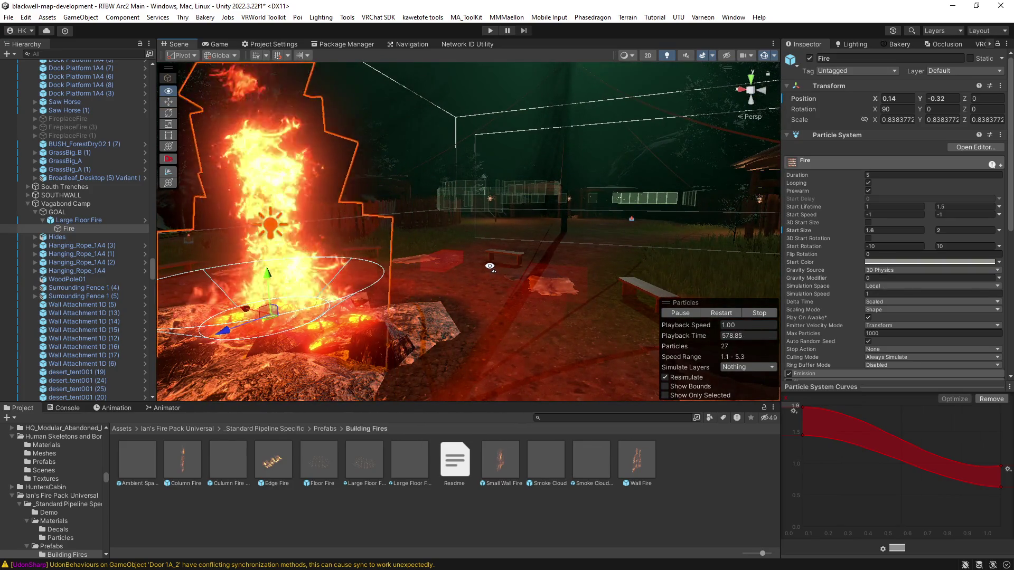
{"action": "key", "text": "f"}
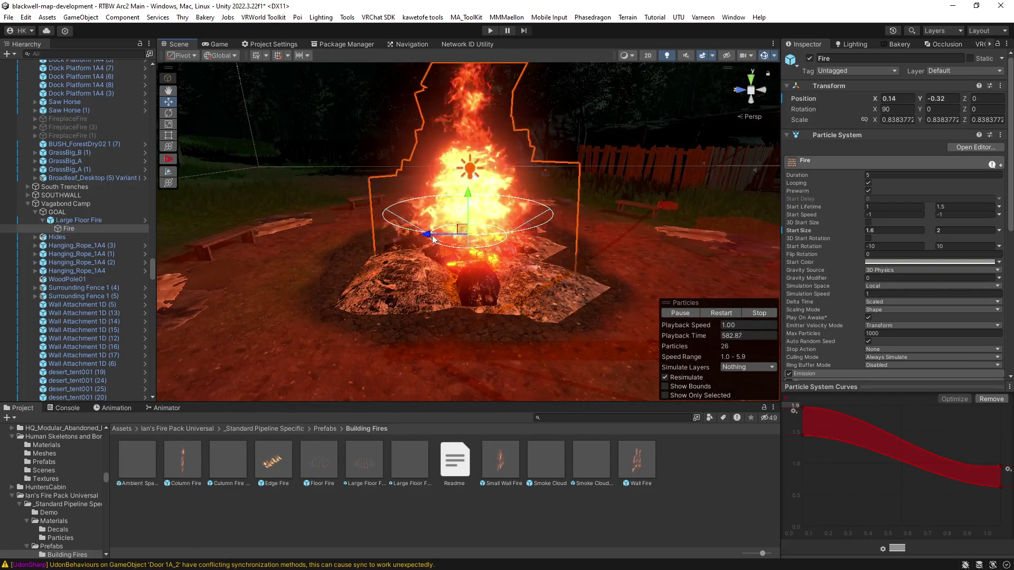
{"action": "mouse_move", "coordinate": [430, 233]}
{"action": "left_mouse_down"}
{"action": "mouse_move", "coordinate": [458, 253]}
{"action": "mouse_move", "coordinate": [680, 254]}
{"action": "mouse_move", "coordinate": [530, 250]}
{"action": "mouse_move", "coordinate": [711, 78]}
{"action": "left_mouse_up"}
{"action": "mouse_move", "coordinate": [487, 233]}
{"action": "left_mouse_down"}
{"action": "mouse_move", "coordinate": [487, 248]}
{"action": "mouse_move", "coordinate": [392, 263]}
{"action": "mouse_move", "coordinate": [411, 264]}
{"action": "left_mouse_up"}
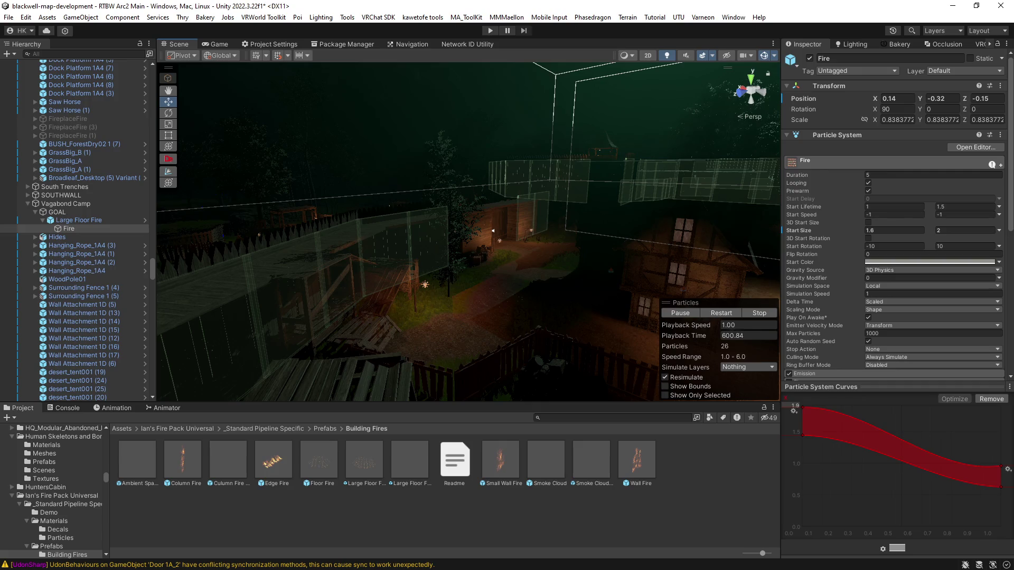
{"action": "mouse_move", "coordinate": [533, 260]}
{"action": "left_mouse_down"}
{"action": "mouse_move", "coordinate": [459, 248]}
{"action": "mouse_move", "coordinate": [518, 263]}
{"action": "left_mouse_up"}
{"action": "left_click", "coordinate": [661, 54]}
{"action": "mouse_move", "coordinate": [659, 248]}
{"action": "left_mouse_down"}
{"action": "mouse_move", "coordinate": [713, 265]}
{"action": "mouse_move", "coordinate": [692, 286]}
{"action": "mouse_move", "coordinate": [785, 305]}
{"action": "left_mouse_up"}
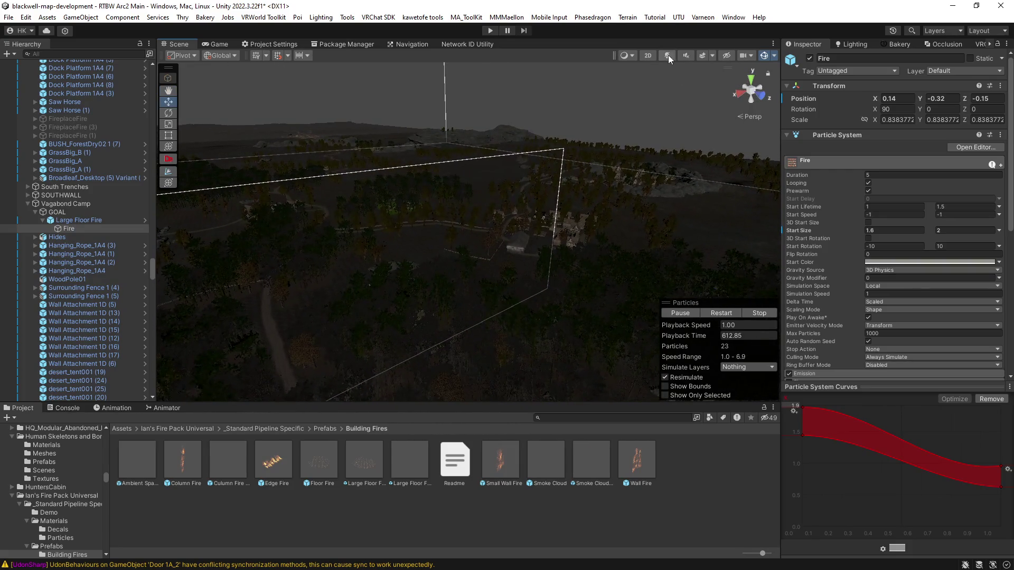
{"action": "left_click", "coordinate": [667, 55]}
{"action": "left_click_drag", "start_coordinate": [527, 295], "coordinate": [485, 343]}
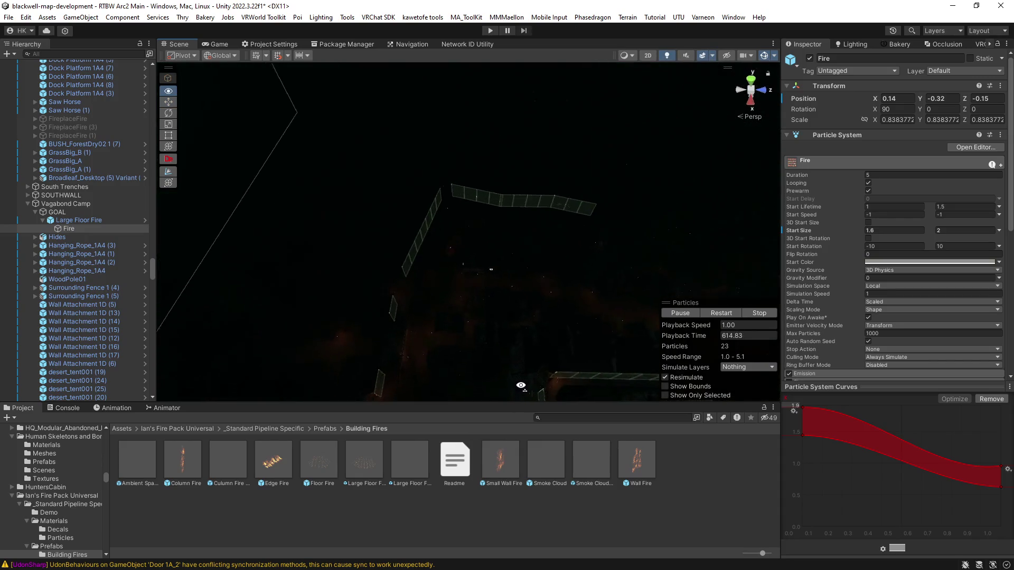
{"action": "scroll", "coordinate": [520, 364], "scroll_direction": "up", "scroll_amount": 3}
{"action": "mouse_move", "coordinate": [477, 220]}
{"action": "left_mouse_down"}
{"action": "mouse_move", "coordinate": [455, 181]}
{"action": "mouse_move", "coordinate": [447, 254]}
{"action": "mouse_move", "coordinate": [412, 250]}
{"action": "left_mouse_up"}
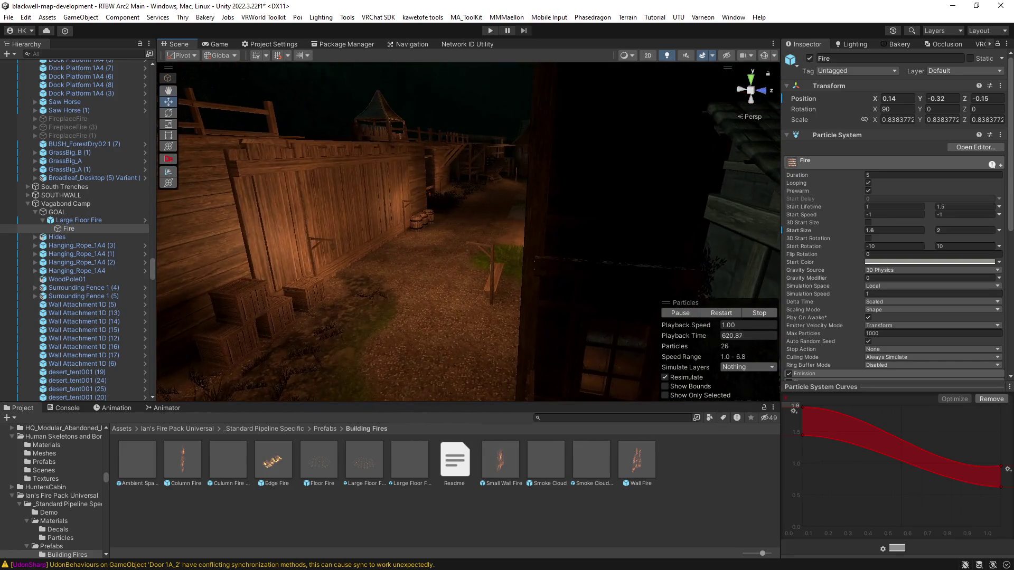
{"action": "mouse_move", "coordinate": [390, 299]}
{"action": "left_mouse_down"}
{"action": "mouse_move", "coordinate": [363, 278]}
{"action": "mouse_move", "coordinate": [673, 258]}
{"action": "mouse_move", "coordinate": [584, 275]}
{"action": "mouse_move", "coordinate": [720, 259]}
{"action": "mouse_move", "coordinate": [849, 262]}
{"action": "mouse_move", "coordinate": [757, 272]}
{"action": "left_mouse_up"}
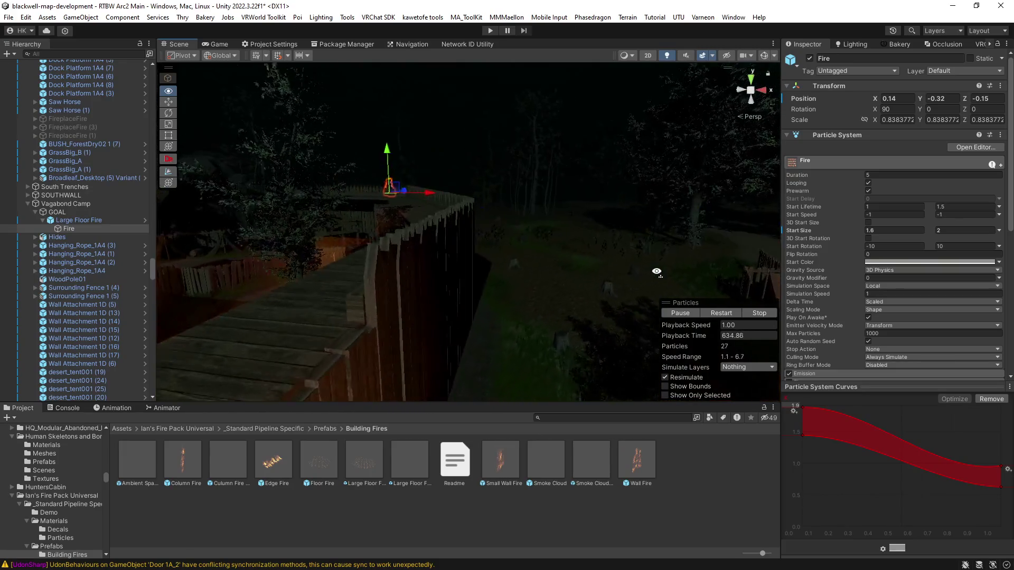
{"action": "mouse_move", "coordinate": [678, 283]}
{"action": "left_mouse_down"}
{"action": "mouse_move", "coordinate": [694, 289]}
{"action": "mouse_move", "coordinate": [205, 240]}
{"action": "mouse_move", "coordinate": [206, 252]}
{"action": "mouse_move", "coordinate": [122, 277]}
{"action": "mouse_move", "coordinate": [25, 246]}
{"action": "mouse_move", "coordinate": [945, 261]}
{"action": "left_mouse_up"}
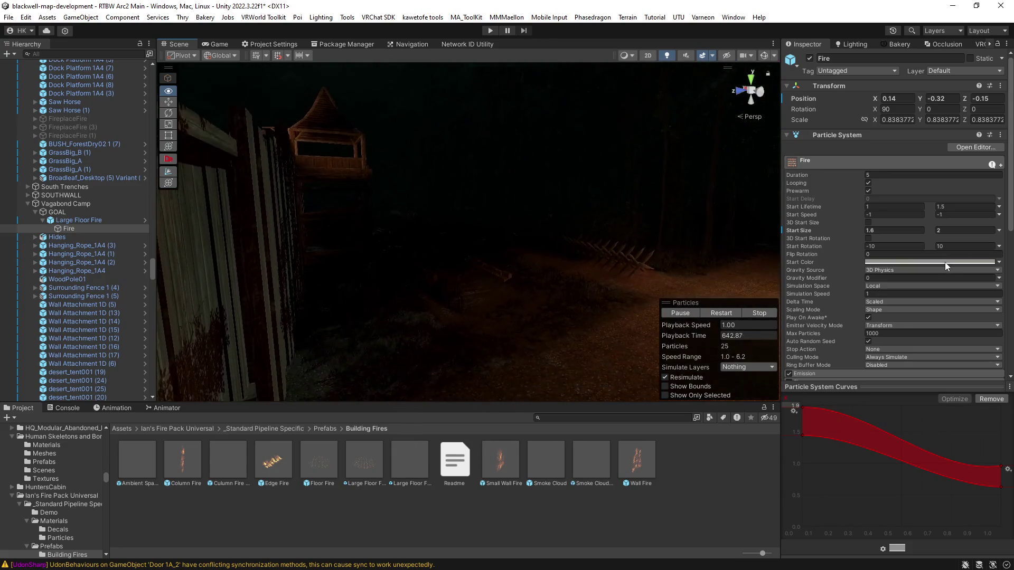
{"action": "double_click", "coordinate": [76, 228]}
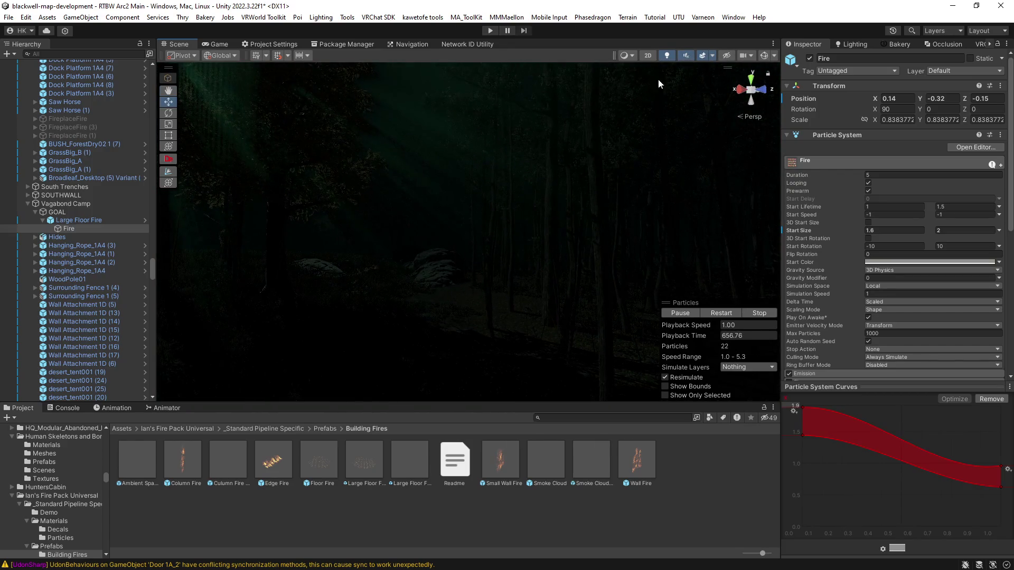
{"action": "key", "text": "w"}
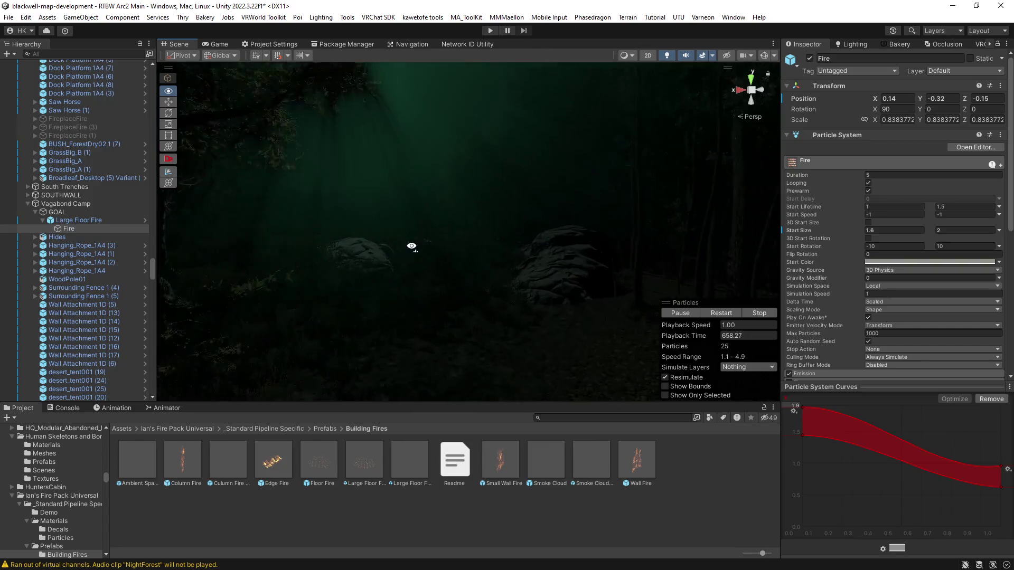
{"action": "mouse_move", "coordinate": [411, 246]}
{"action": "left_mouse_down"}
{"action": "mouse_move", "coordinate": [514, 252]}
{"action": "mouse_move", "coordinate": [403, 258]}
{"action": "left_mouse_up"}
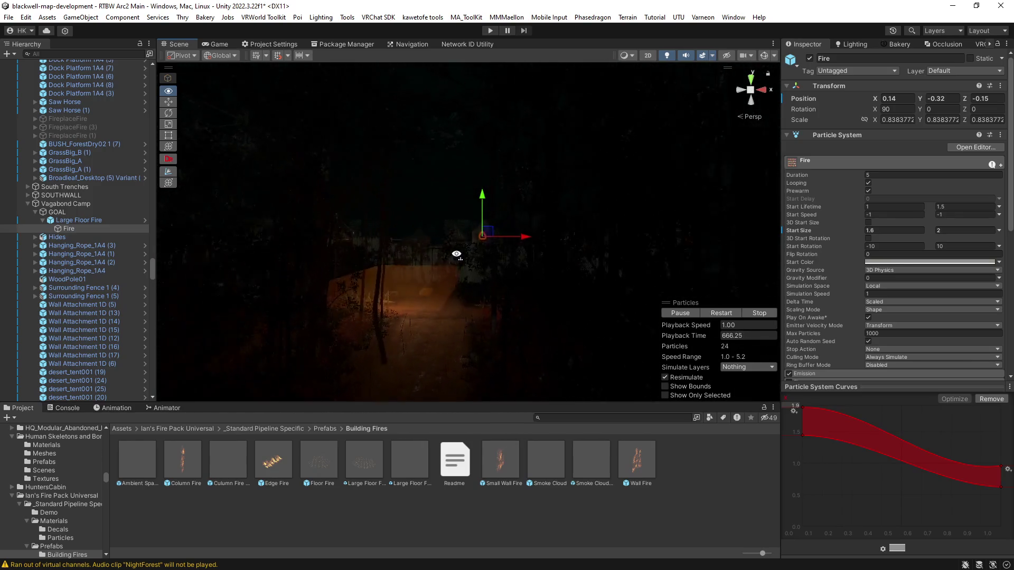
{"action": "key", "text": "s"}
{"action": "mouse_move", "coordinate": [456, 255]}
{"action": "left_mouse_down"}
{"action": "mouse_move", "coordinate": [473, 265]}
{"action": "mouse_move", "coordinate": [334, 312]}
{"action": "mouse_move", "coordinate": [396, 333]}
{"action": "mouse_move", "coordinate": [642, 267]}
{"action": "mouse_move", "coordinate": [696, 281]}
{"action": "mouse_move", "coordinate": [436, 277]}
{"action": "mouse_move", "coordinate": [616, 301]}
{"action": "mouse_move", "coordinate": [533, 311]}
{"action": "mouse_move", "coordinate": [818, 323]}
{"action": "mouse_move", "coordinate": [841, 278]}
{"action": "mouse_move", "coordinate": [824, 293]}
{"action": "mouse_move", "coordinate": [743, 301]}
{"action": "mouse_move", "coordinate": [618, 283]}
{"action": "mouse_move", "coordinate": [579, 265]}
{"action": "mouse_move", "coordinate": [959, 268]}
{"action": "mouse_move", "coordinate": [894, 276]}
{"action": "mouse_move", "coordinate": [521, 264]}
{"action": "mouse_move", "coordinate": [556, 284]}
{"action": "mouse_move", "coordinate": [511, 291]}
{"action": "mouse_move", "coordinate": [476, 285]}
{"action": "mouse_move", "coordinate": [705, 263]}
{"action": "mouse_move", "coordinate": [333, 278]}
{"action": "mouse_move", "coordinate": [581, 296]}
{"action": "mouse_move", "coordinate": [357, 287]}
{"action": "mouse_move", "coordinate": [497, 300]}
{"action": "mouse_move", "coordinate": [391, 283]}
{"action": "mouse_move", "coordinate": [527, 276]}
{"action": "mouse_move", "coordinate": [395, 315]}
{"action": "mouse_move", "coordinate": [414, 319]}
{"action": "mouse_move", "coordinate": [336, 301]}
{"action": "mouse_move", "coordinate": [469, 296]}
{"action": "left_mouse_up"}
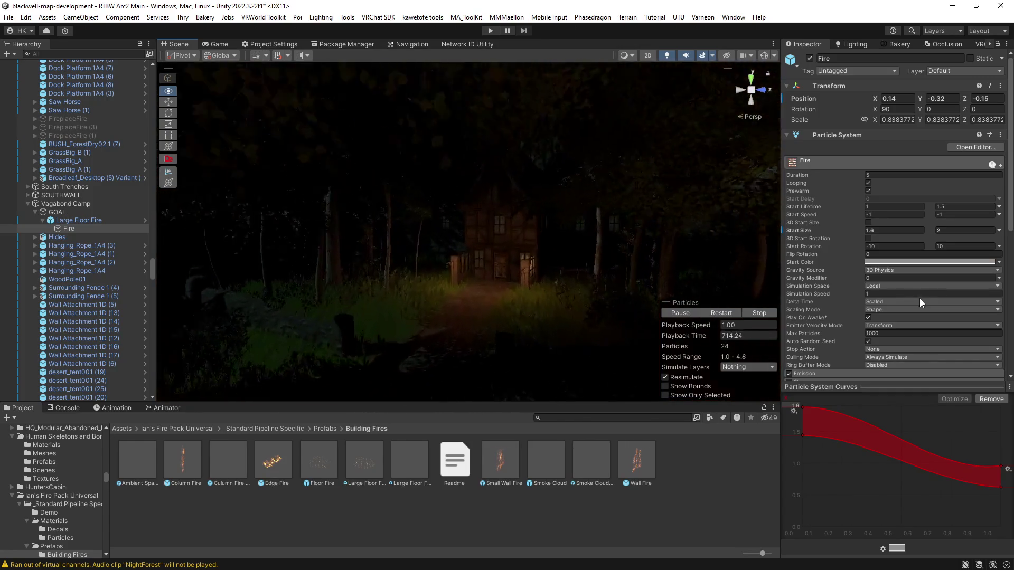
{"action": "mouse_move", "coordinate": [534, 285]}
{"action": "left_mouse_down"}
{"action": "mouse_move", "coordinate": [485, 290]}
{"action": "mouse_move", "coordinate": [657, 297]}
{"action": "mouse_move", "coordinate": [549, 290]}
{"action": "mouse_move", "coordinate": [527, 309]}
{"action": "mouse_move", "coordinate": [548, 317]}
{"action": "mouse_move", "coordinate": [460, 335]}
{"action": "mouse_move", "coordinate": [552, 296]}
{"action": "mouse_move", "coordinate": [435, 304]}
{"action": "mouse_move", "coordinate": [623, 274]}
{"action": "mouse_move", "coordinate": [656, 299]}
{"action": "mouse_move", "coordinate": [656, 290]}
{"action": "mouse_move", "coordinate": [474, 308]}
{"action": "left_mouse_up"}
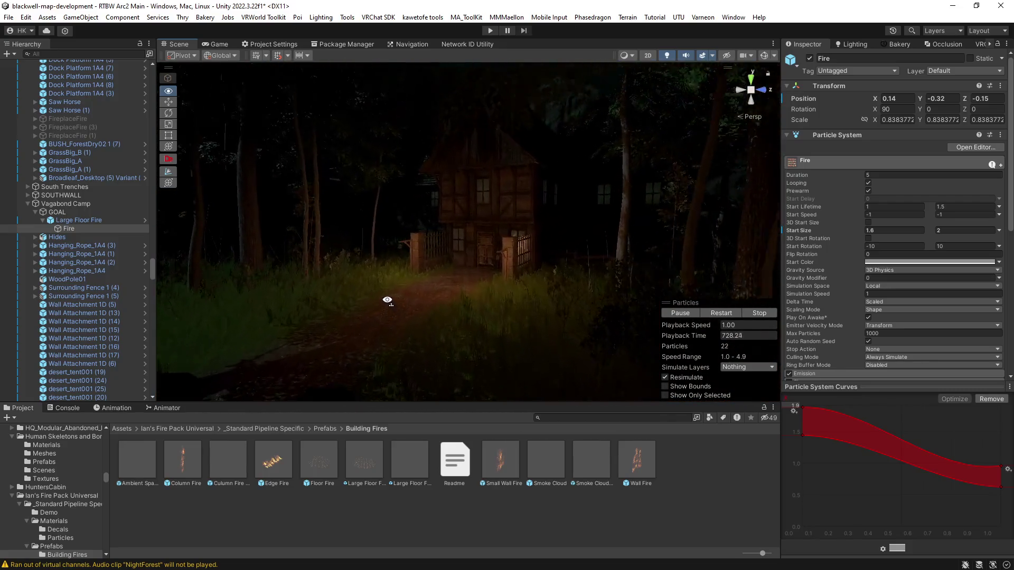
Fly the Scene view past a tree trunk and the ground, back to the Fire, then toward a house.
{"action": "left_click_drag", "start_coordinate": [516, 291], "coordinate": [520, 283]}
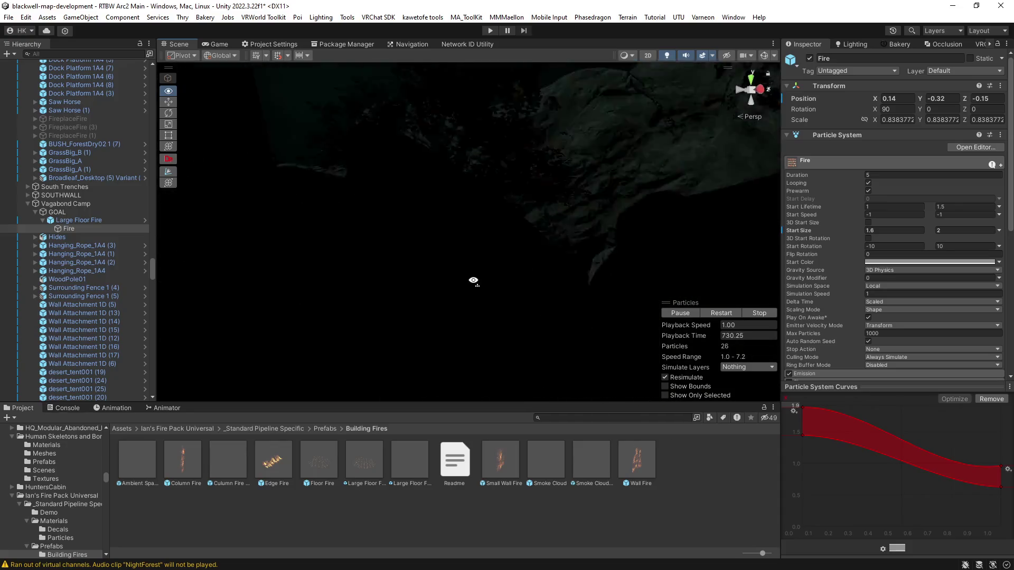
{"action": "mouse_move", "coordinate": [379, 309]}
{"action": "left_mouse_down"}
{"action": "mouse_move", "coordinate": [279, 315]}
{"action": "mouse_move", "coordinate": [335, 312]}
{"action": "mouse_move", "coordinate": [258, 344]}
{"action": "mouse_move", "coordinate": [318, 401]}
{"action": "mouse_move", "coordinate": [164, 306]}
{"action": "left_mouse_up"}
{"action": "mouse_move", "coordinate": [901, 306]}
{"action": "left_mouse_down"}
{"action": "mouse_move", "coordinate": [679, 290]}
{"action": "mouse_move", "coordinate": [720, 281]}
{"action": "mouse_move", "coordinate": [695, 303]}
{"action": "mouse_move", "coordinate": [639, 293]}
{"action": "mouse_move", "coordinate": [820, 303]}
{"action": "mouse_move", "coordinate": [686, 295]}
{"action": "left_mouse_up"}
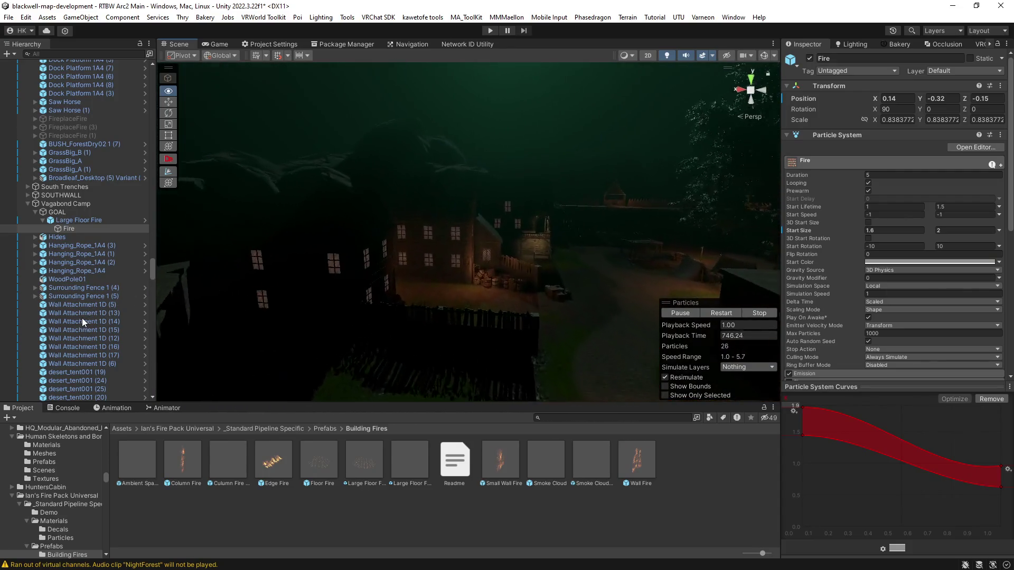
{"action": "mouse_move", "coordinate": [289, 312]}
{"action": "left_mouse_down"}
{"action": "mouse_move", "coordinate": [418, 310]}
{"action": "mouse_move", "coordinate": [363, 317]}
{"action": "mouse_move", "coordinate": [141, 290]}
{"action": "mouse_move", "coordinate": [574, 286]}
{"action": "mouse_move", "coordinate": [538, 287]}
{"action": "mouse_move", "coordinate": [626, 274]}
{"action": "mouse_move", "coordinate": [525, 287]}
{"action": "mouse_move", "coordinate": [621, 288]}
{"action": "mouse_move", "coordinate": [610, 290]}
{"action": "mouse_move", "coordinate": [332, 281]}
{"action": "mouse_move", "coordinate": [572, 280]}
{"action": "mouse_move", "coordinate": [305, 294]}
{"action": "mouse_move", "coordinate": [534, 249]}
{"action": "mouse_move", "coordinate": [370, 274]}
{"action": "mouse_move", "coordinate": [256, 210]}
{"action": "mouse_move", "coordinate": [431, 280]}
{"action": "mouse_move", "coordinate": [502, 263]}
{"action": "mouse_move", "coordinate": [559, 269]}
{"action": "mouse_move", "coordinate": [516, 276]}
{"action": "mouse_move", "coordinate": [659, 268]}
{"action": "mouse_move", "coordinate": [153, 280]}
{"action": "mouse_move", "coordinate": [100, 306]}
{"action": "mouse_move", "coordinate": [116, 287]}
{"action": "mouse_move", "coordinate": [795, 242]}
{"action": "mouse_move", "coordinate": [799, 202]}
{"action": "mouse_move", "coordinate": [589, 272]}
{"action": "mouse_move", "coordinate": [539, 272]}
{"action": "mouse_move", "coordinate": [655, 277]}
{"action": "mouse_move", "coordinate": [642, 285]}
{"action": "left_mouse_up"}
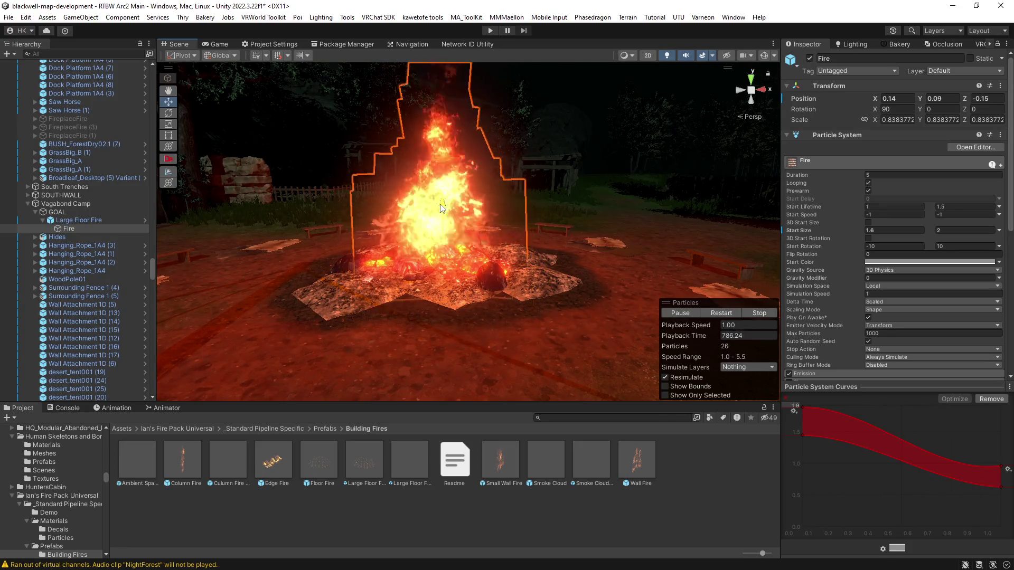
Turn the view from rooftops and forest back to the campfire and select Large Floor Fire.
{"action": "mouse_move", "coordinate": [530, 253]}
{"action": "left_mouse_down"}
{"action": "mouse_move", "coordinate": [380, 283]}
{"action": "mouse_move", "coordinate": [168, 267]}
{"action": "mouse_move", "coordinate": [340, 285]}
{"action": "mouse_move", "coordinate": [747, 249]}
{"action": "mouse_move", "coordinate": [501, 267]}
{"action": "left_mouse_up"}
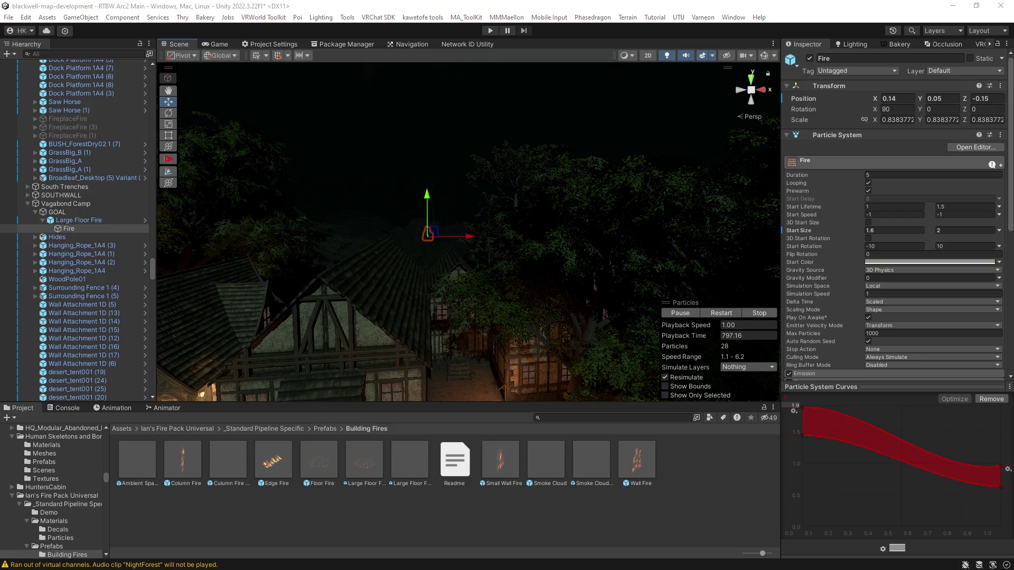
{"action": "mouse_move", "coordinate": [428, 295]}
{"action": "left_mouse_down"}
{"action": "mouse_move", "coordinate": [396, 305]}
{"action": "mouse_move", "coordinate": [446, 305]}
{"action": "mouse_move", "coordinate": [419, 289]}
{"action": "mouse_move", "coordinate": [391, 296]}
{"action": "left_mouse_up"}
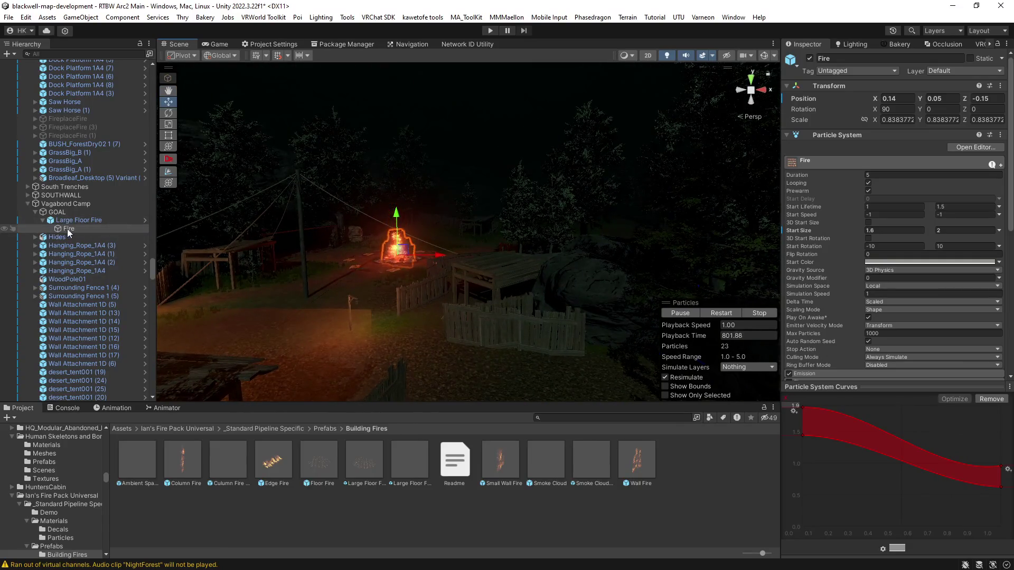
{"action": "left_click", "coordinate": [499, 310]}
{"action": "mouse_move", "coordinate": [500, 311]}
{"action": "left_mouse_down"}
{"action": "mouse_move", "coordinate": [449, 322]}
{"action": "mouse_move", "coordinate": [515, 364]}
{"action": "left_mouse_up"}
{"action": "scroll", "coordinate": [449, 322], "scroll_direction": "up", "scroll_amount": 5}
{"action": "left_click", "coordinate": [485, 349]}
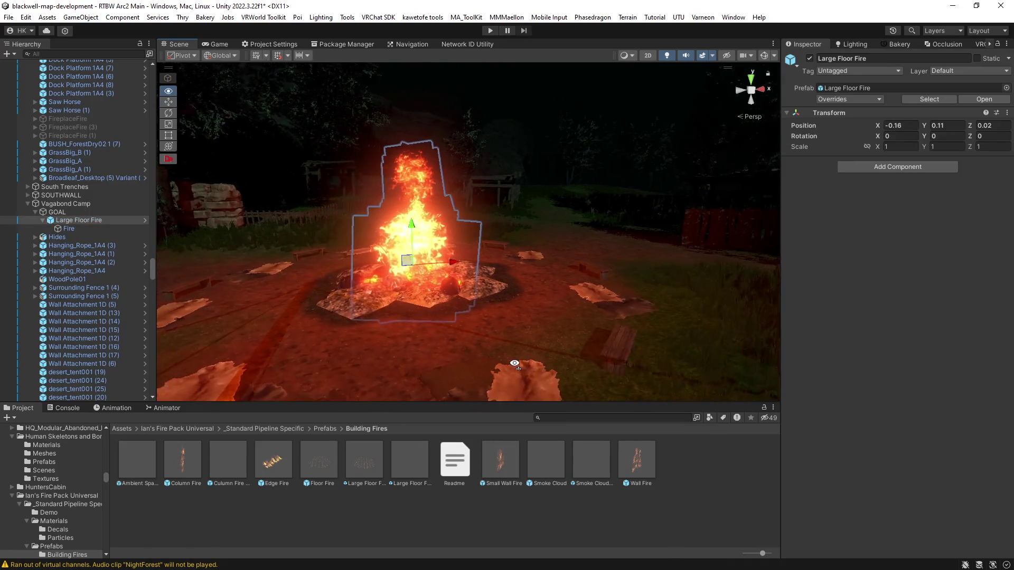
{"action": "scroll", "coordinate": [511, 363], "scroll_direction": "up", "scroll_amount": 3}
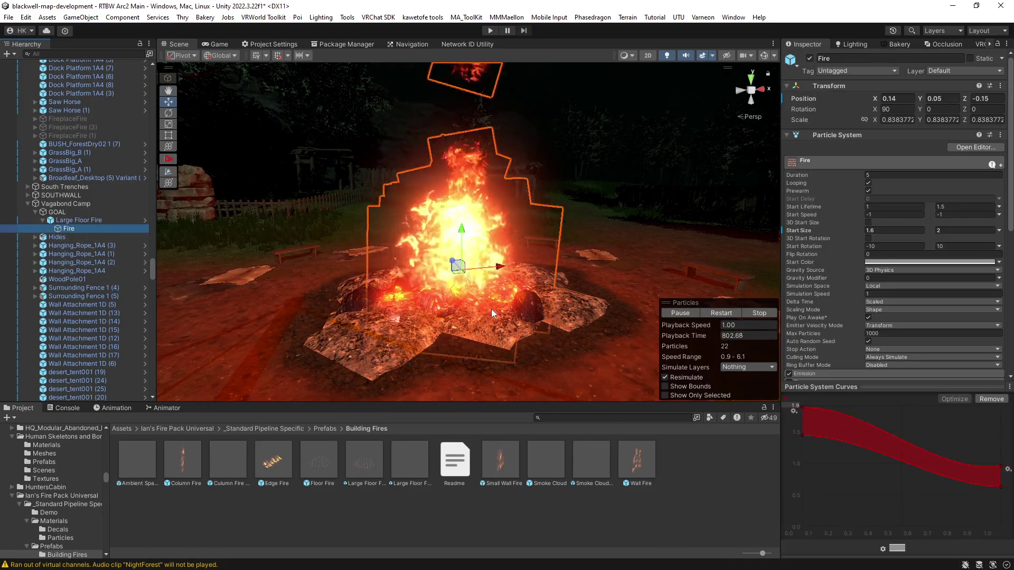
Frame the Fire effect, pick the lower size curve's end key, and circle closely around the flames.
{"action": "left_click", "coordinate": [491, 309]}
{"action": "key", "text": "f"}
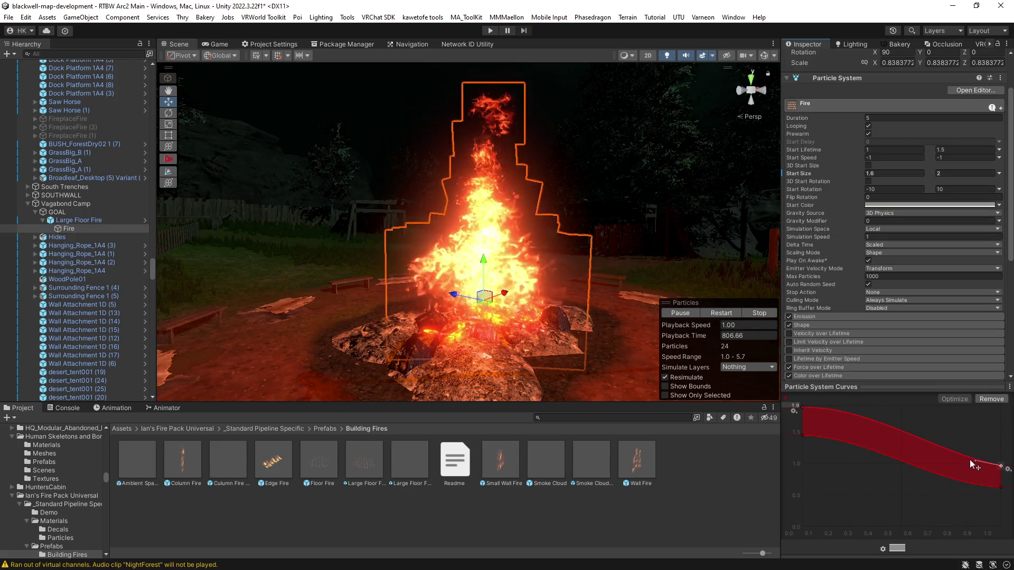
{"action": "left_click", "coordinate": [1000, 487]}
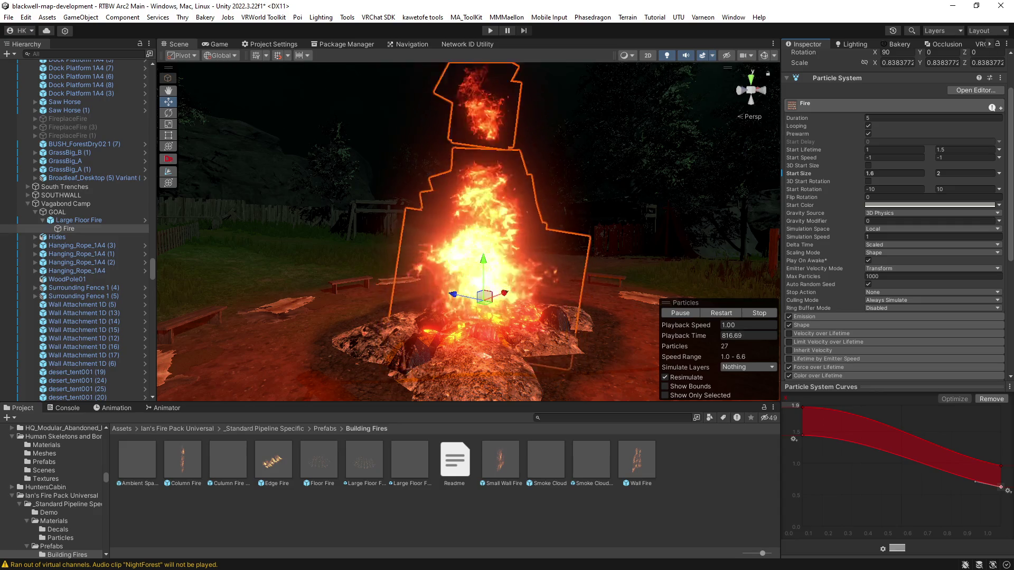
{"action": "mouse_move", "coordinate": [449, 261]}
{"action": "left_mouse_down"}
{"action": "mouse_move", "coordinate": [824, 307]}
{"action": "mouse_move", "coordinate": [848, 290]}
{"action": "left_mouse_up"}
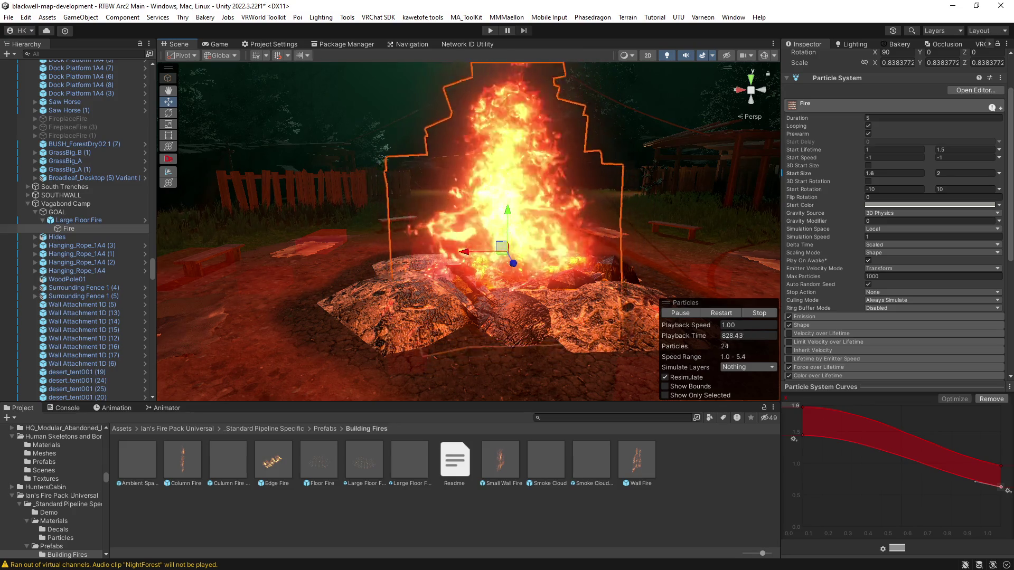
{"action": "mouse_move", "coordinate": [529, 343]}
{"action": "left_mouse_down"}
{"action": "mouse_move", "coordinate": [550, 314]}
{"action": "mouse_move", "coordinate": [614, 321]}
{"action": "left_mouse_up"}
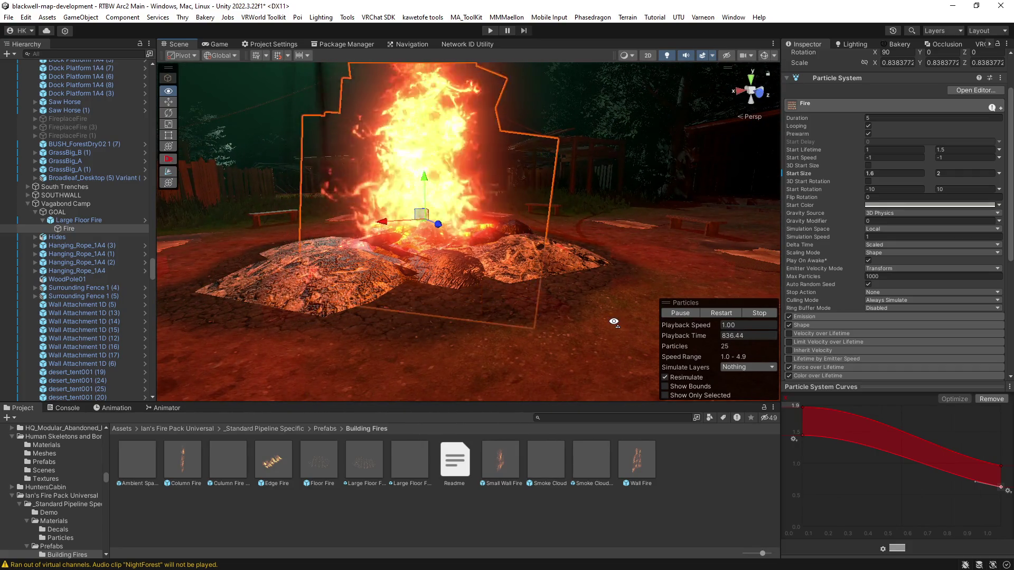
{"action": "mouse_move", "coordinate": [614, 321]}
{"action": "left_mouse_down"}
{"action": "mouse_move", "coordinate": [623, 317]}
{"action": "mouse_move", "coordinate": [525, 299]}
{"action": "mouse_move", "coordinate": [553, 306]}
{"action": "mouse_move", "coordinate": [527, 299]}
{"action": "mouse_move", "coordinate": [575, 294]}
{"action": "mouse_move", "coordinate": [559, 301]}
{"action": "mouse_move", "coordinate": [607, 315]}
{"action": "mouse_move", "coordinate": [564, 304]}
{"action": "mouse_move", "coordinate": [570, 317]}
{"action": "mouse_move", "coordinate": [554, 350]}
{"action": "mouse_move", "coordinate": [440, 299]}
{"action": "left_mouse_up"}
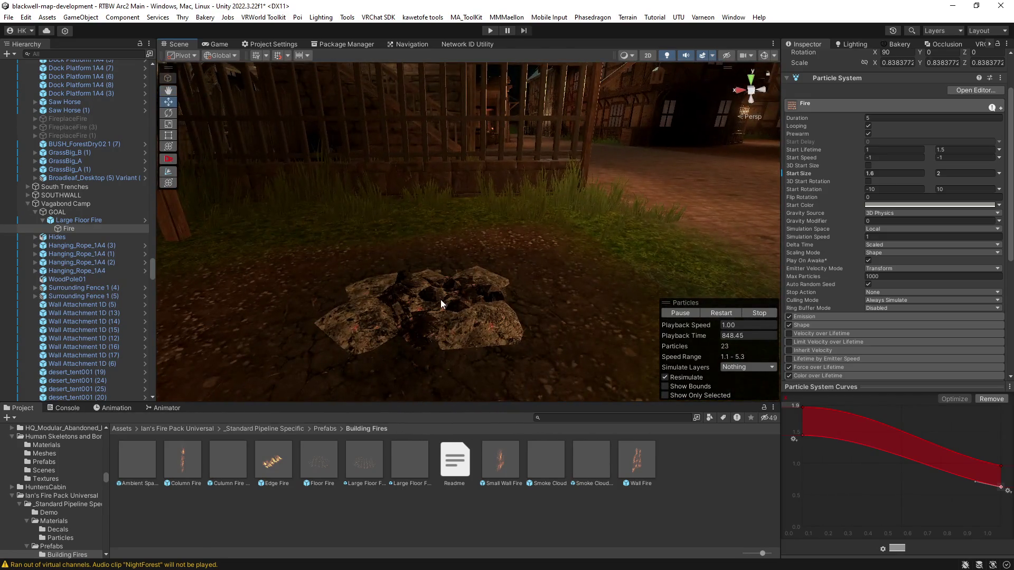
Select the unlit campfire and expand Camp Fire to inspect Debris Lots and Camp Fire C.
{"action": "left_click", "coordinate": [440, 299]}
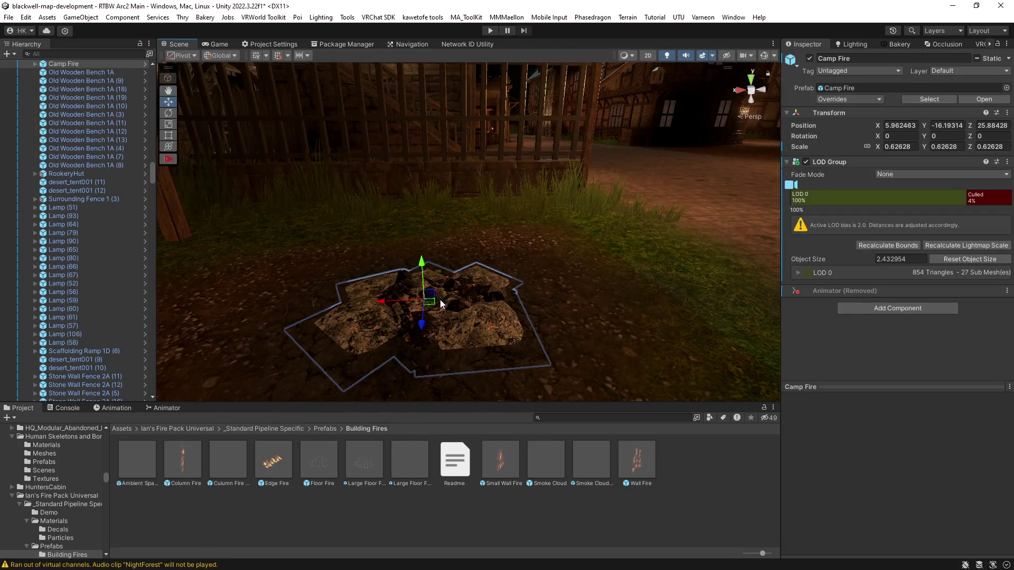
{"action": "left_click", "coordinate": [35, 64]}
{"action": "left_click", "coordinate": [66, 80]}
{"action": "left_click", "coordinate": [68, 87]}
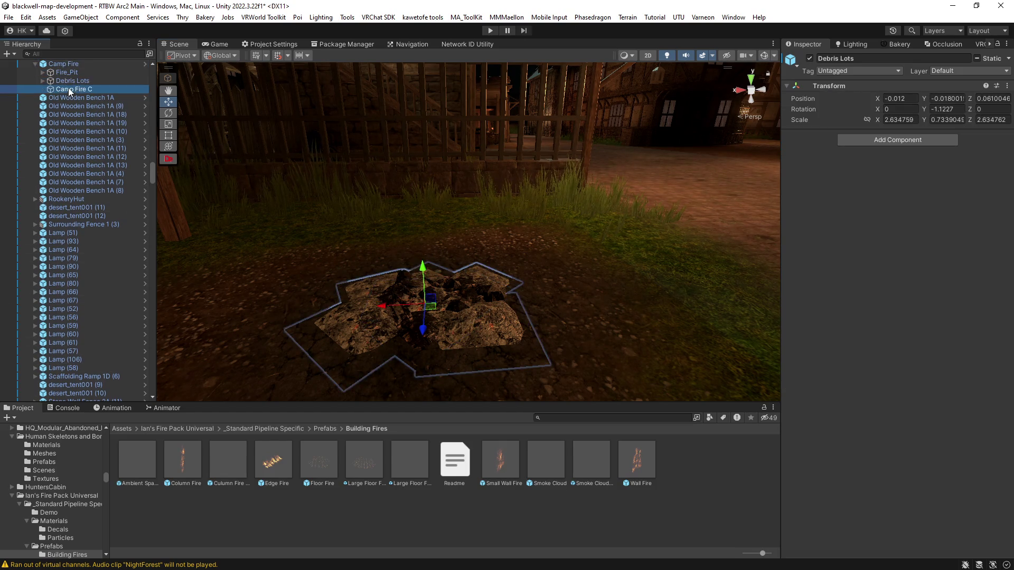
Expand Fire_Pit's Ash_Piles, Burned_wood and Rocks groups, then fly on and enable scene gizmos.
{"action": "left_click", "coordinate": [42, 73]}
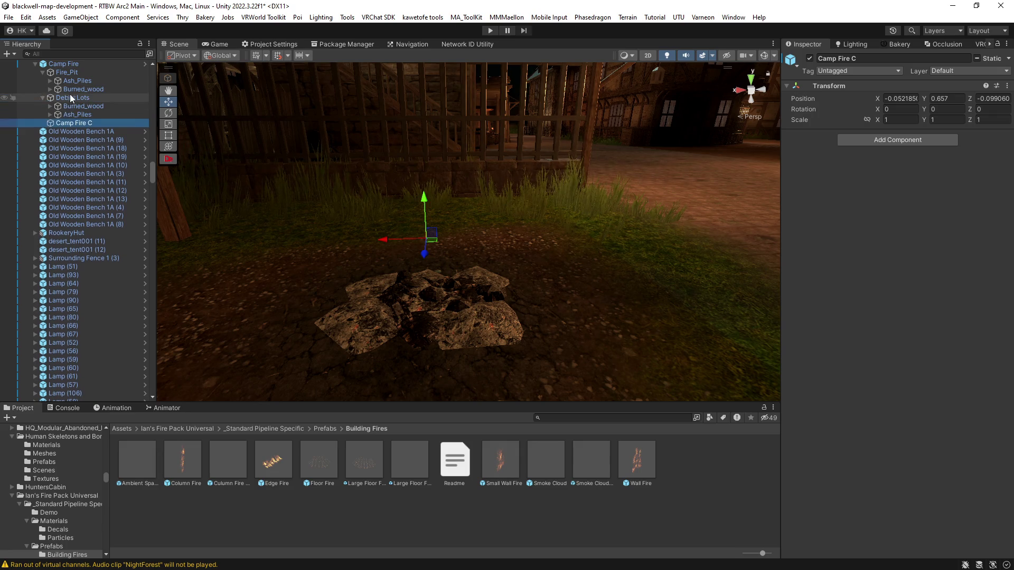
{"action": "left_click", "coordinate": [50, 82]}
{"action": "left_click", "coordinate": [50, 115]}
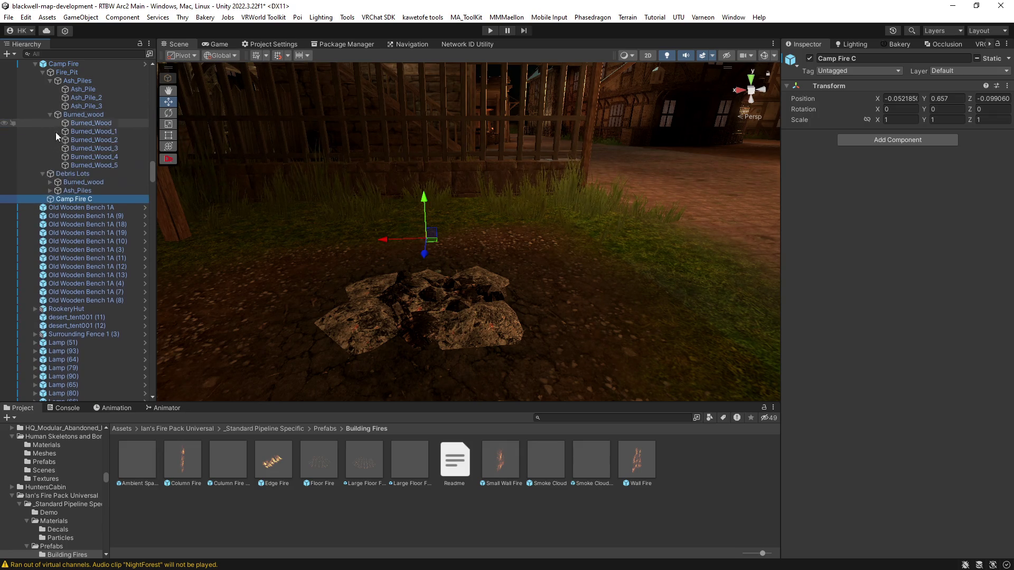
{"action": "left_click", "coordinate": [50, 183]}
{"action": "left_click", "coordinate": [57, 250]}
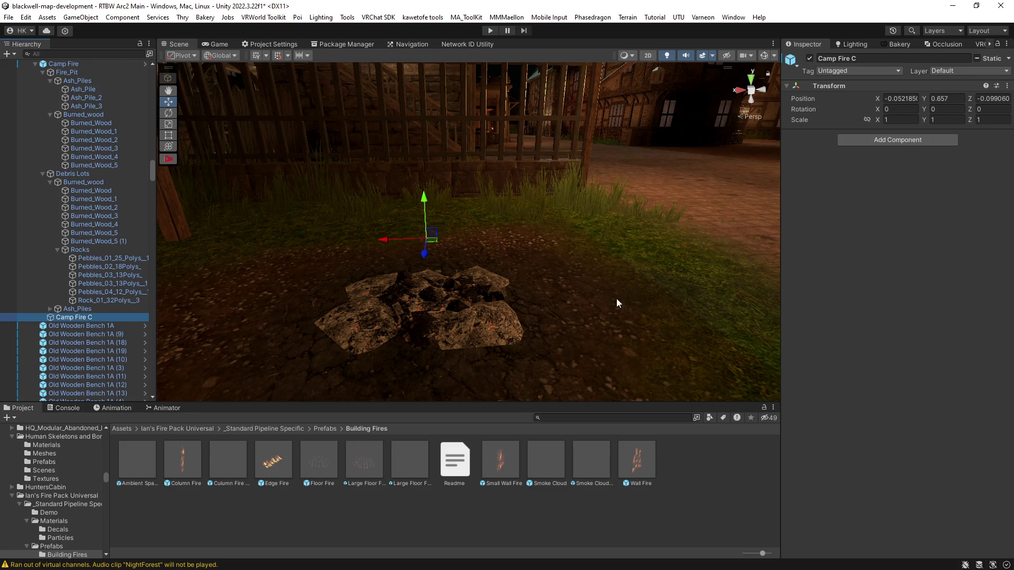
{"action": "mouse_move", "coordinate": [651, 262]}
{"action": "left_mouse_down"}
{"action": "mouse_move", "coordinate": [634, 233]}
{"action": "mouse_move", "coordinate": [482, 217]}
{"action": "mouse_move", "coordinate": [552, 248]}
{"action": "mouse_move", "coordinate": [511, 289]}
{"action": "mouse_move", "coordinate": [425, 260]}
{"action": "mouse_move", "coordinate": [256, 235]}
{"action": "mouse_move", "coordinate": [544, 278]}
{"action": "mouse_move", "coordinate": [523, 301]}
{"action": "left_mouse_up"}
{"action": "left_click", "coordinate": [763, 56]}
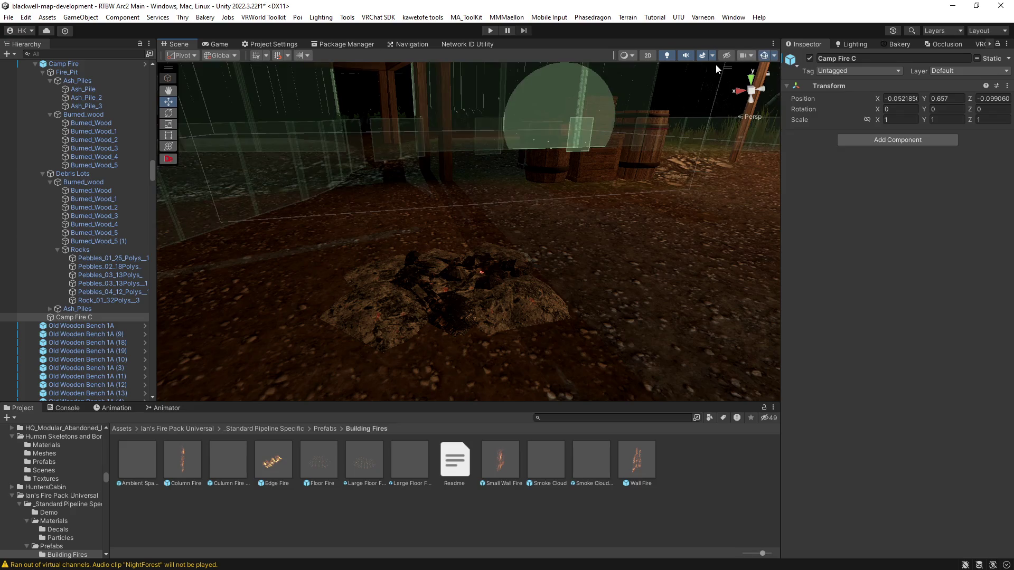
Select Camp Fire (1) and expand its Debris Lots, Fire_Pit, Ash_Piles, burned wood and Rocks.
{"action": "left_click", "coordinate": [436, 302]}
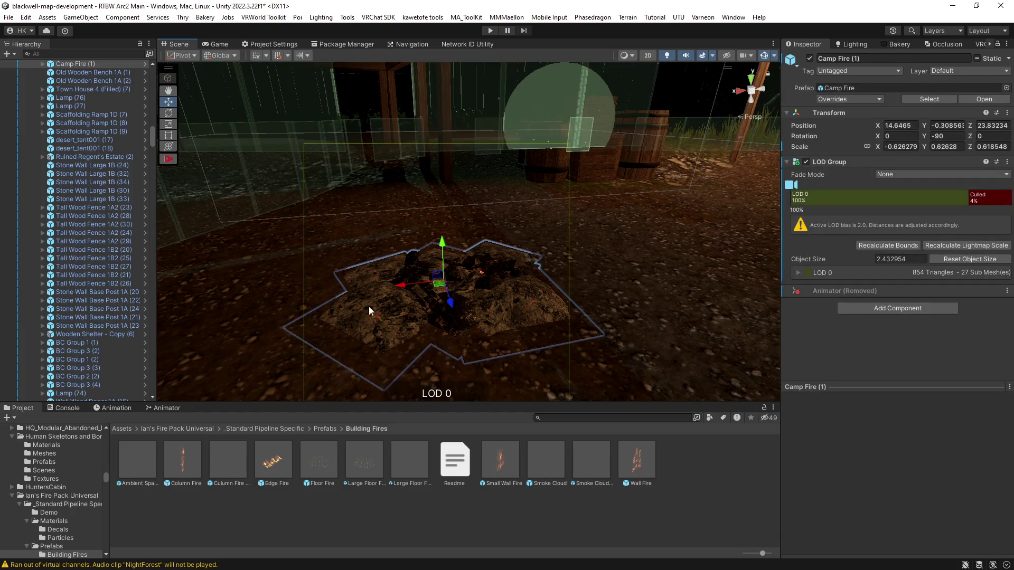
{"action": "left_click", "coordinate": [43, 64]}
{"action": "left_click", "coordinate": [51, 81]}
{"action": "left_click", "coordinate": [51, 72]}
{"action": "left_click", "coordinate": [57, 81]}
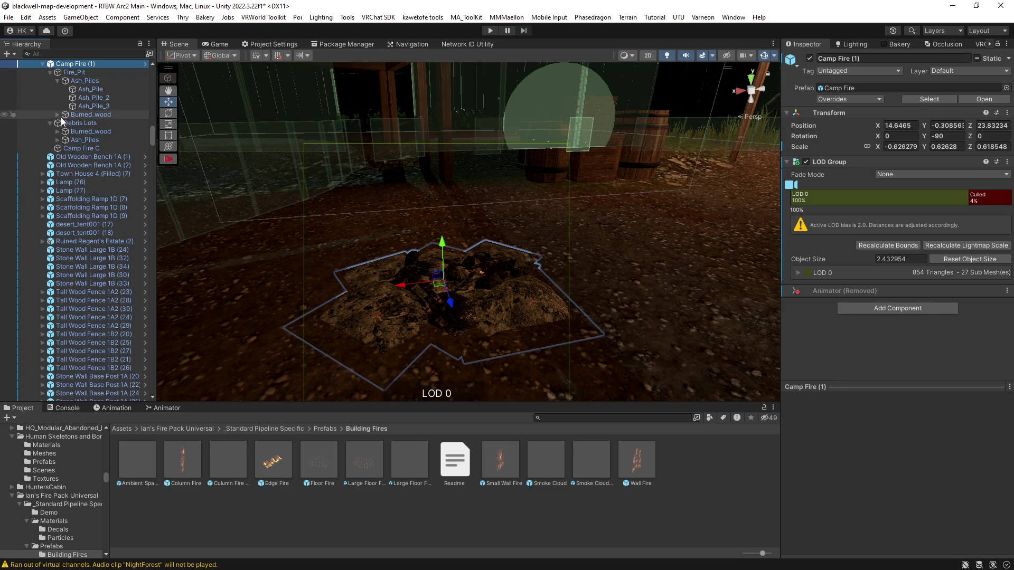
{"action": "left_click", "coordinate": [57, 115]}
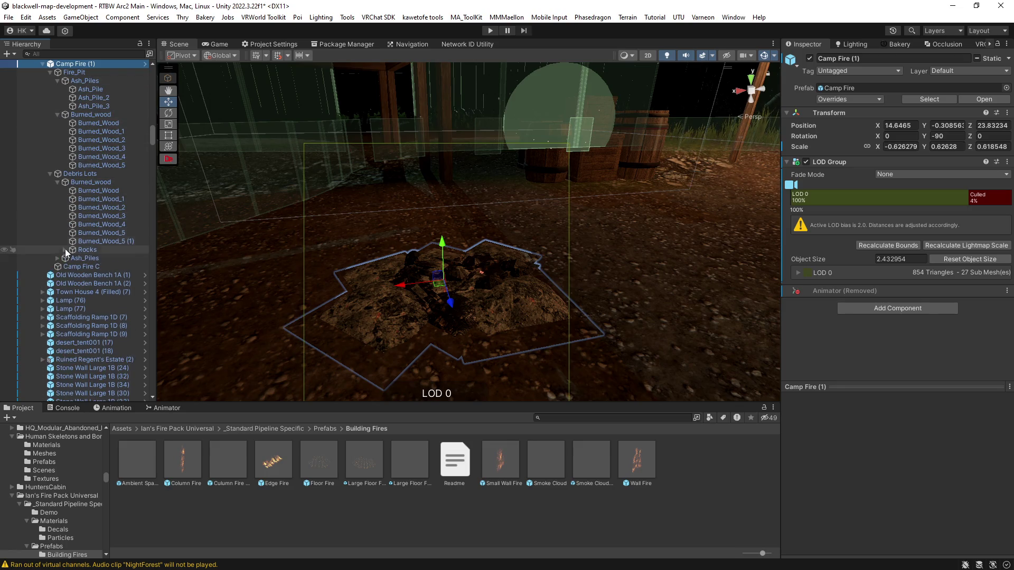
{"action": "left_click", "coordinate": [64, 249]}
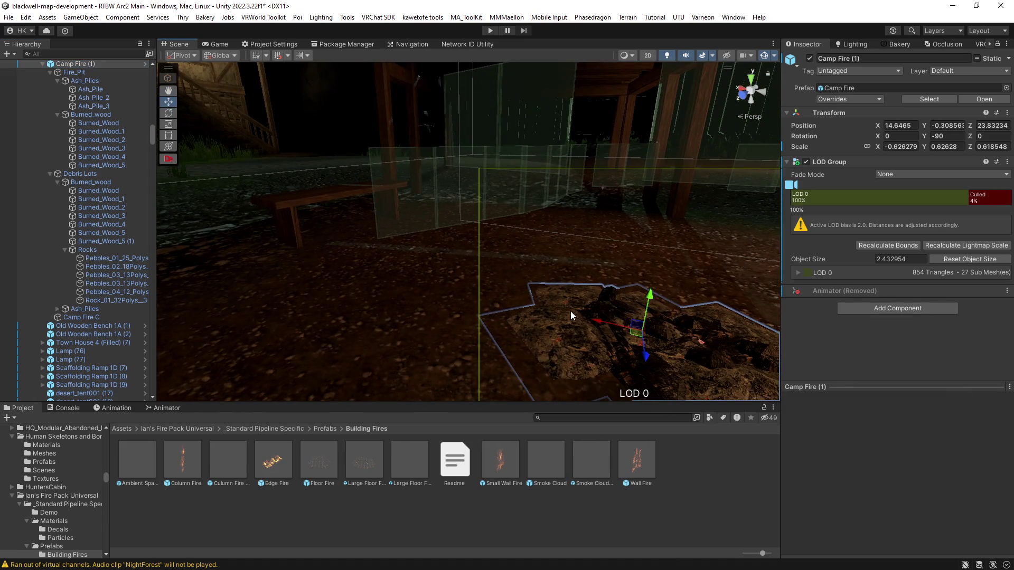
Deselect the campfire and fly the view toward the houses and fence.
{"action": "left_click", "coordinate": [570, 312]}
{"action": "mouse_move", "coordinate": [657, 332]}
{"action": "left_mouse_down"}
{"action": "mouse_move", "coordinate": [487, 283]}
{"action": "mouse_move", "coordinate": [519, 289]}
{"action": "mouse_move", "coordinate": [779, 53]}
{"action": "mouse_move", "coordinate": [690, 294]}
{"action": "mouse_move", "coordinate": [622, 301]}
{"action": "mouse_move", "coordinate": [357, 283]}
{"action": "mouse_move", "coordinate": [553, 272]}
{"action": "mouse_move", "coordinate": [584, 317]}
{"action": "mouse_move", "coordinate": [524, 315]}
{"action": "mouse_move", "coordinate": [791, 297]}
{"action": "mouse_move", "coordinate": [485, 290]}
{"action": "mouse_move", "coordinate": [496, 301]}
{"action": "mouse_move", "coordinate": [491, 327]}
{"action": "mouse_move", "coordinate": [375, 285]}
{"action": "mouse_move", "coordinate": [446, 373]}
{"action": "mouse_move", "coordinate": [584, 362]}
{"action": "mouse_move", "coordinate": [405, 316]}
{"action": "mouse_move", "coordinate": [647, 287]}
{"action": "mouse_move", "coordinate": [640, 301]}
{"action": "mouse_move", "coordinate": [615, 278]}
{"action": "mouse_move", "coordinate": [288, 190]}
{"action": "left_mouse_up"}
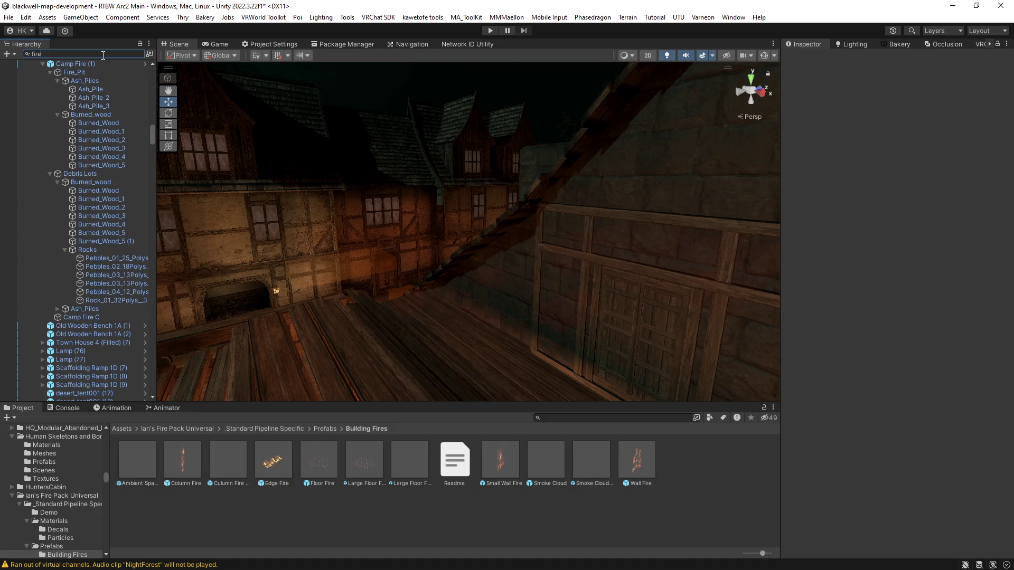
{"action": "scroll", "coordinate": [116, 129], "scroll_direction": "down", "scroll_amount": 3}
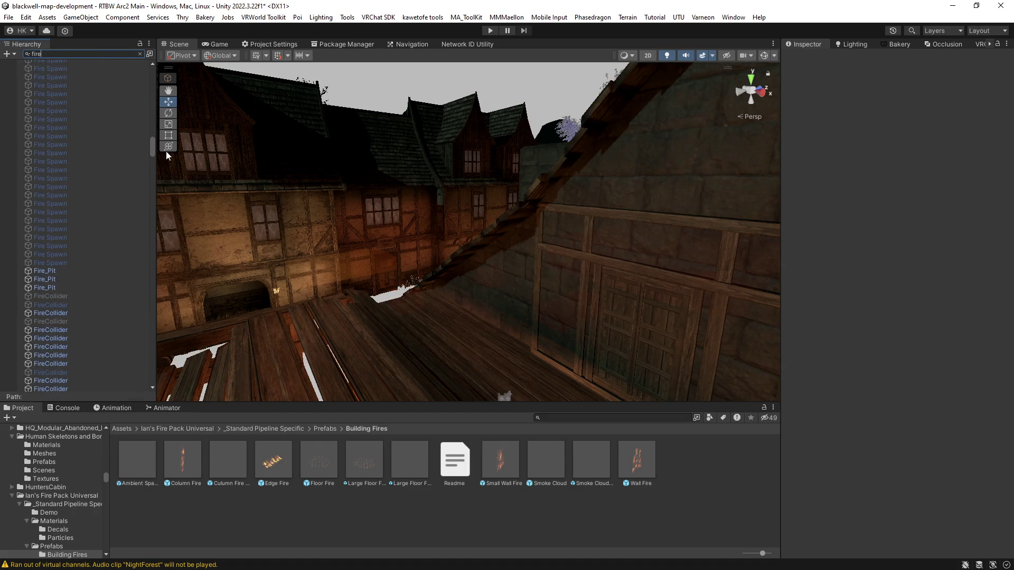
Select a Fire_Pit result, then a FireParticles object from the 'fire' search results.
{"action": "left_click", "coordinate": [52, 279]}
{"action": "scroll", "coordinate": [56, 280], "scroll_direction": "down", "scroll_amount": 5}
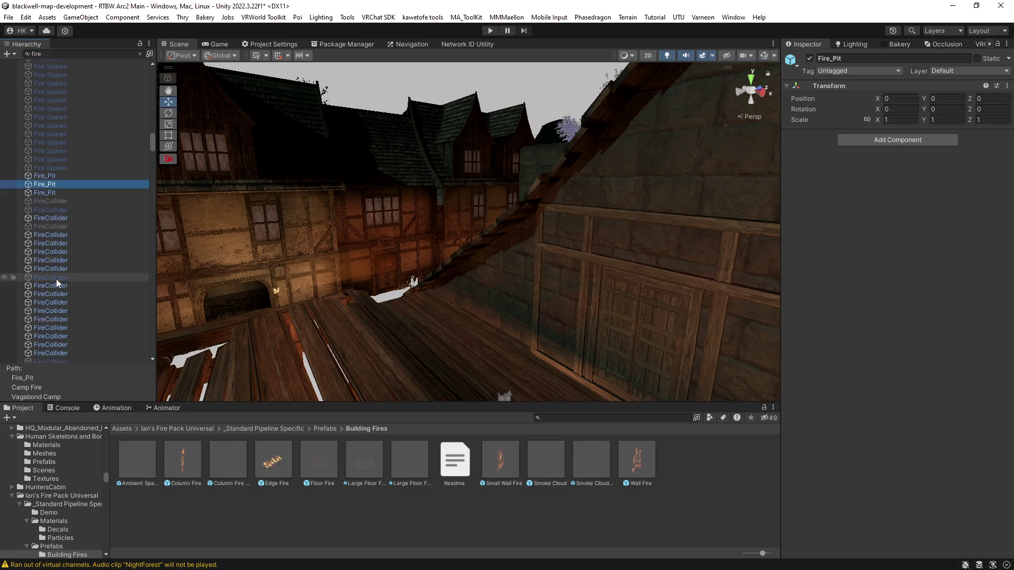
{"action": "scroll", "coordinate": [57, 278], "scroll_direction": "down", "scroll_amount": 3}
{"action": "scroll", "coordinate": [58, 276], "scroll_direction": "down", "scroll_amount": 15}
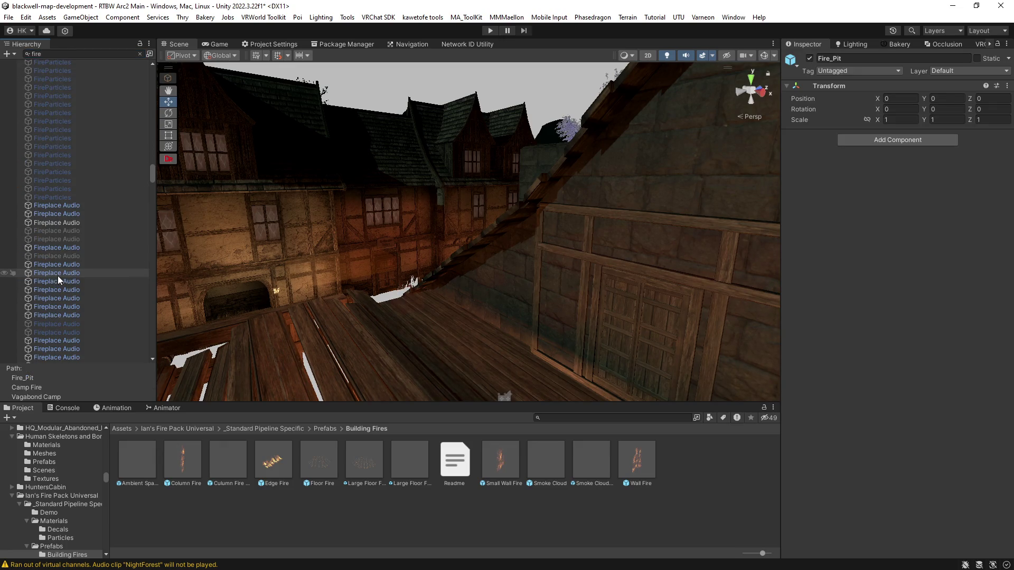
{"action": "left_click", "coordinate": [77, 154]}
{"action": "scroll", "coordinate": [76, 173], "scroll_direction": "down", "scroll_amount": 10}
{"action": "scroll", "coordinate": [96, 193], "scroll_direction": "down", "scroll_amount": 8}
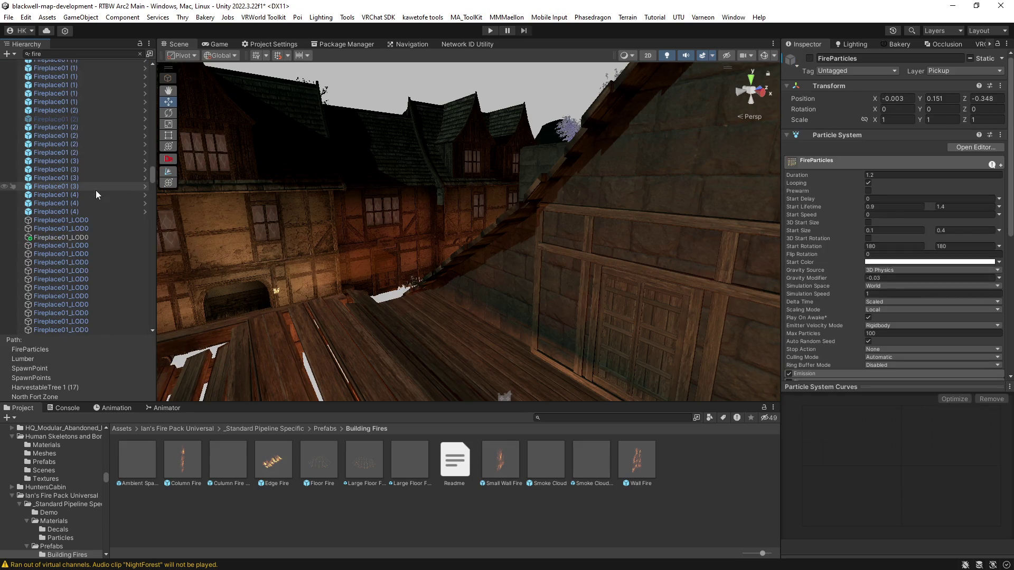
Clear the search, frame FireParticles in the forest, then narrow the search toward fireplace objects.
{"action": "mouse_move", "coordinate": [402, 201]}
{"action": "left_mouse_down"}
{"action": "mouse_move", "coordinate": [685, 207]}
{"action": "mouse_move", "coordinate": [590, 217]}
{"action": "mouse_move", "coordinate": [429, 192]}
{"action": "mouse_move", "coordinate": [330, 243]}
{"action": "left_mouse_up"}
{"action": "left_click_drag", "start_coordinate": [527, 212], "coordinate": [547, 209]}
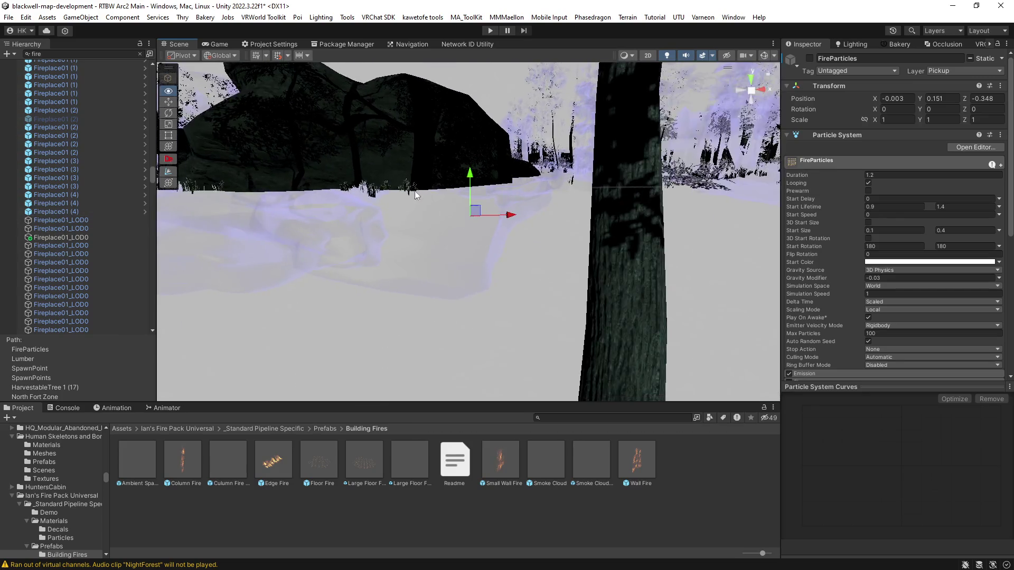
{"action": "scroll", "coordinate": [81, 195], "scroll_direction": "up", "scroll_amount": 5}
{"action": "scroll", "coordinate": [81, 195], "scroll_direction": "up", "scroll_amount": 10}
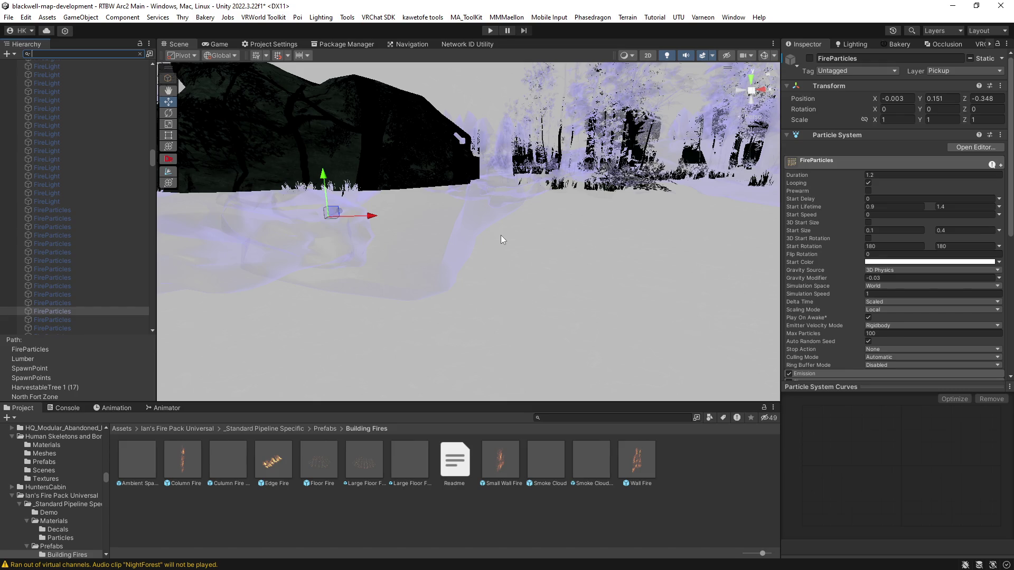
{"action": "key", "text": "Escape"}
{"action": "key", "text": "f"}
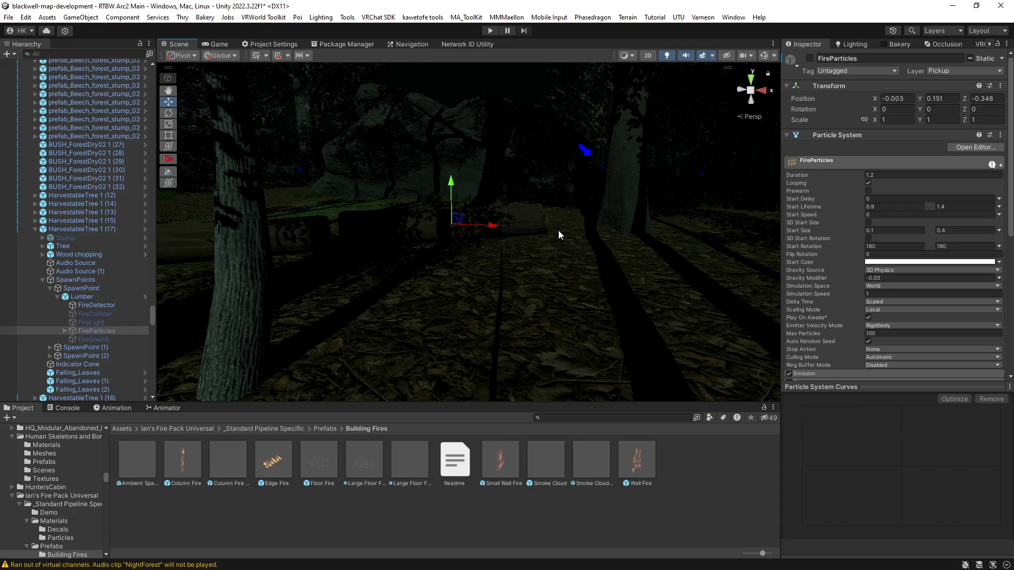
{"action": "left_click_drag", "start_coordinate": [559, 232], "coordinate": [643, 269]}
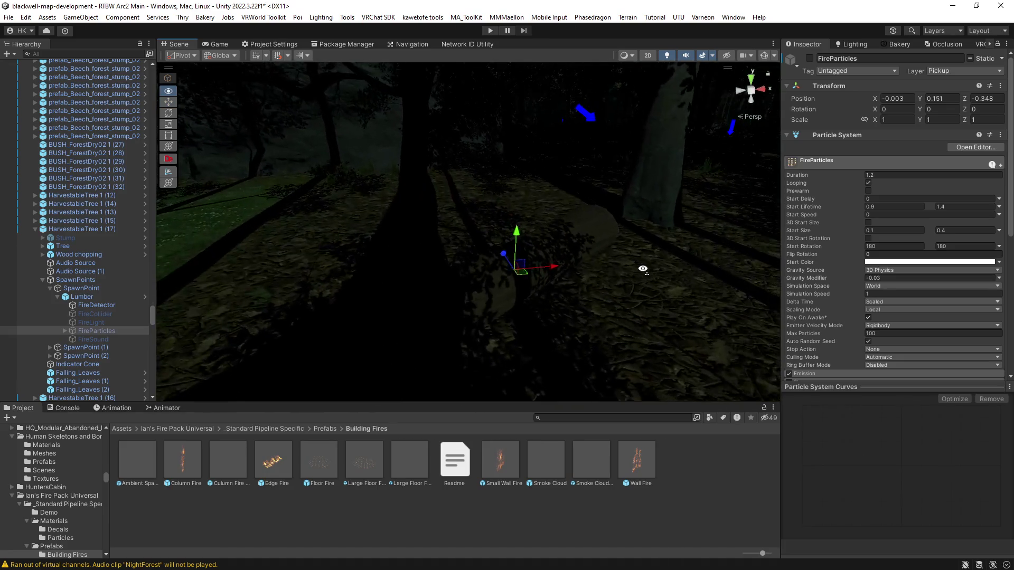
{"action": "mouse_move", "coordinate": [515, 316]}
{"action": "left_mouse_down"}
{"action": "mouse_move", "coordinate": [577, 283]}
{"action": "mouse_move", "coordinate": [428, 261]}
{"action": "mouse_move", "coordinate": [511, 265]}
{"action": "mouse_move", "coordinate": [488, 274]}
{"action": "mouse_move", "coordinate": [513, 274]}
{"action": "mouse_move", "coordinate": [514, 298]}
{"action": "mouse_move", "coordinate": [577, 296]}
{"action": "mouse_move", "coordinate": [243, 284]}
{"action": "mouse_move", "coordinate": [175, 232]}
{"action": "left_mouse_up"}
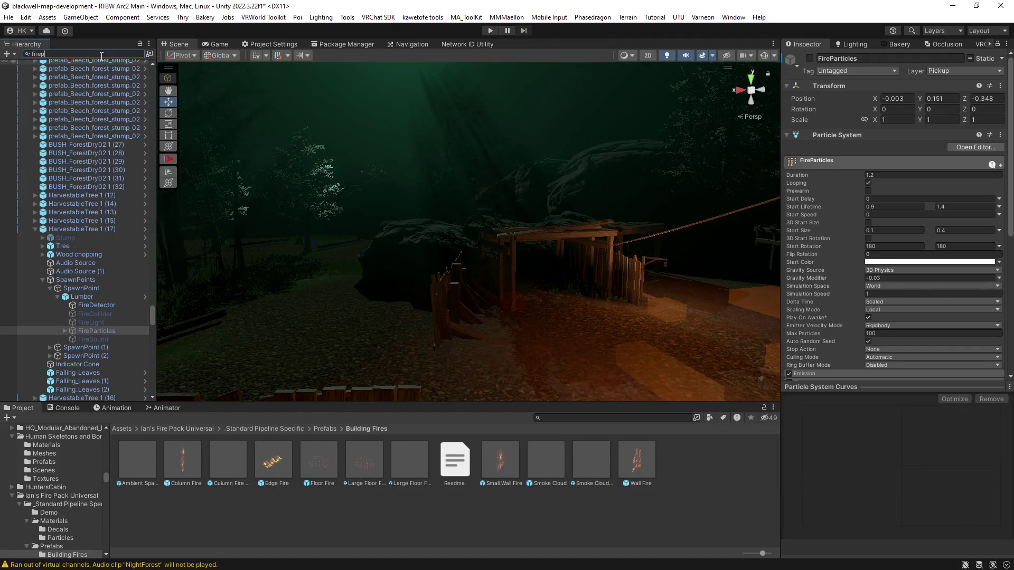
{"action": "key", "text": "BackSpace"}
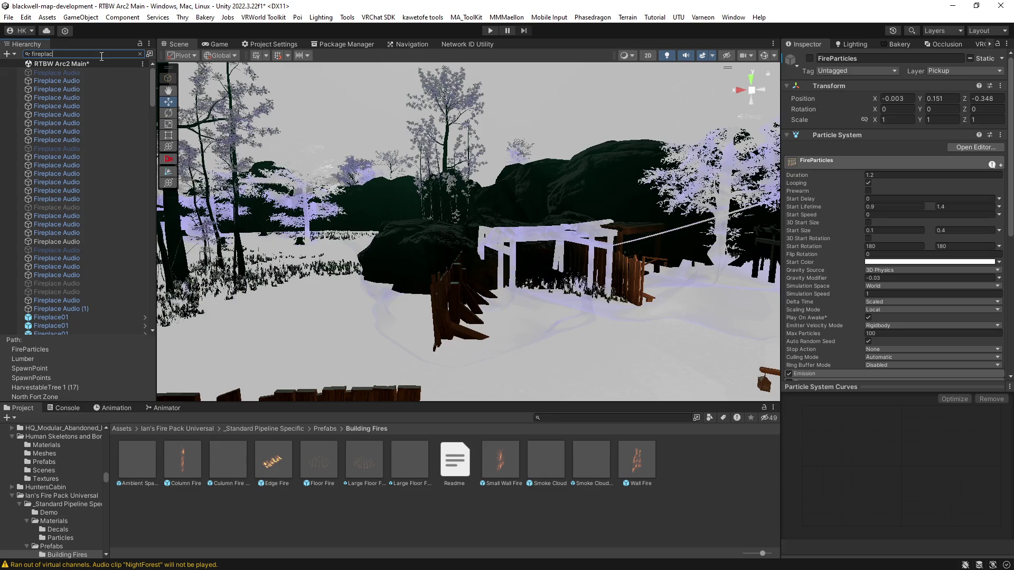
{"action": "scroll", "coordinate": [81, 156], "scroll_direction": "down", "scroll_amount": 15}
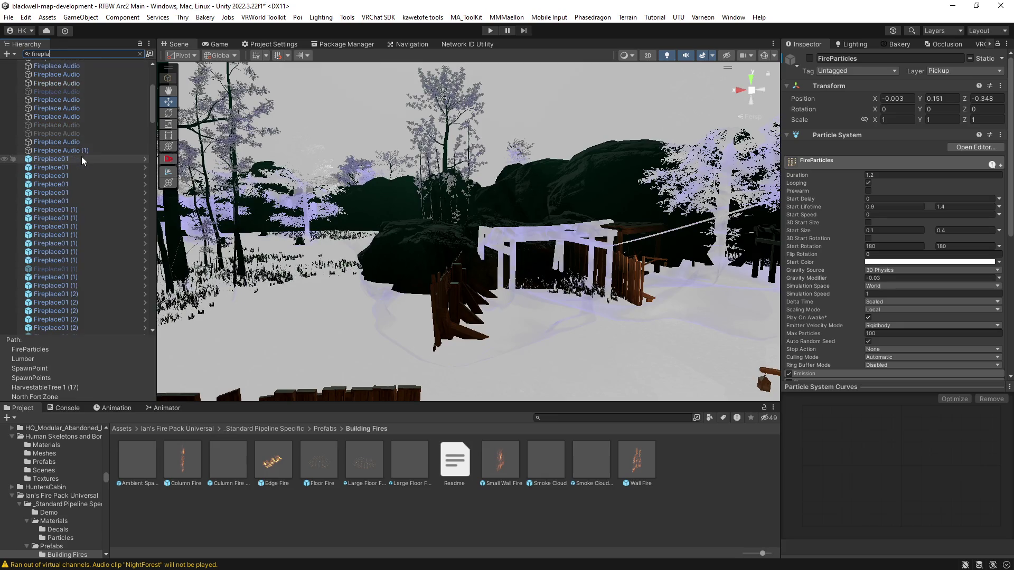
{"action": "scroll", "coordinate": [86, 185], "scroll_direction": "down", "scroll_amount": 8}
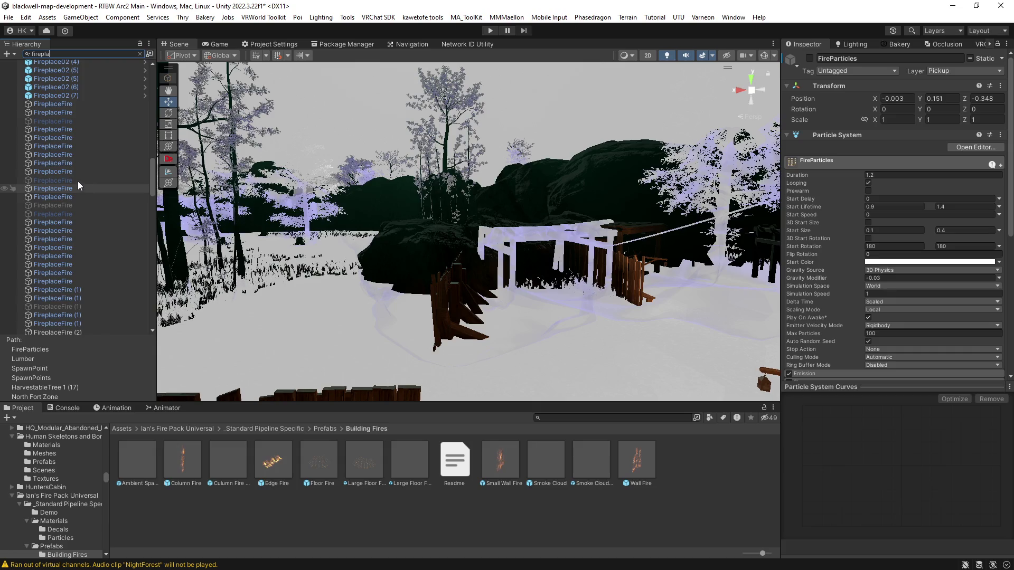
{"action": "left_click", "coordinate": [73, 180]}
{"action": "mouse_move", "coordinate": [439, 261]}
{"action": "left_mouse_down"}
{"action": "mouse_move", "coordinate": [570, 290]}
{"action": "mouse_move", "coordinate": [544, 317]}
{"action": "mouse_move", "coordinate": [566, 321]}
{"action": "mouse_move", "coordinate": [736, 301]}
{"action": "left_mouse_up"}
{"action": "key", "text": "f"}
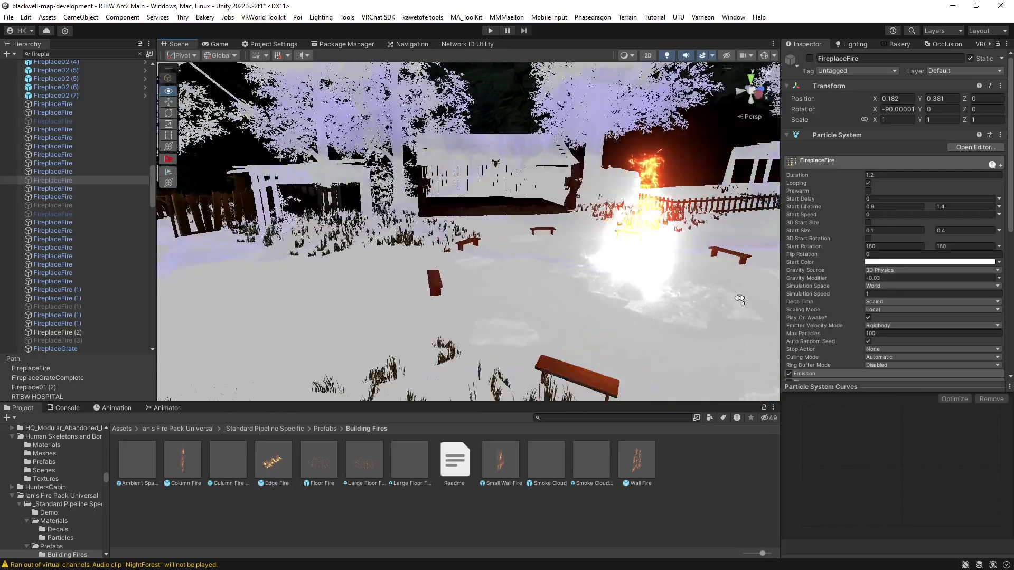
{"action": "left_click", "coordinate": [77, 302]}
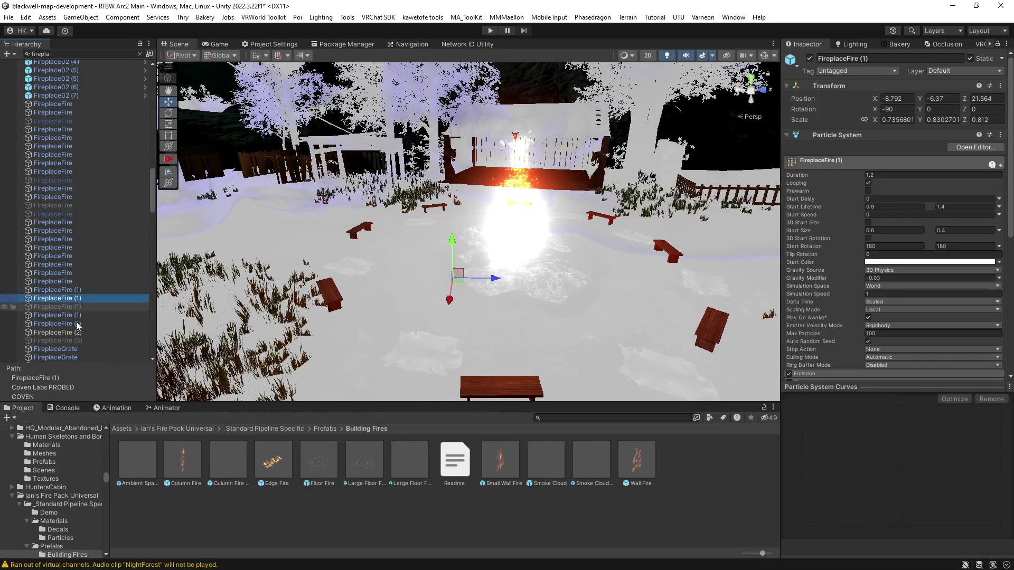
{"action": "left_click", "coordinate": [75, 340]}
{"action": "left_click", "coordinate": [62, 307]}
{"action": "left_click_drag", "start_coordinate": [403, 287], "coordinate": [439, 292]}
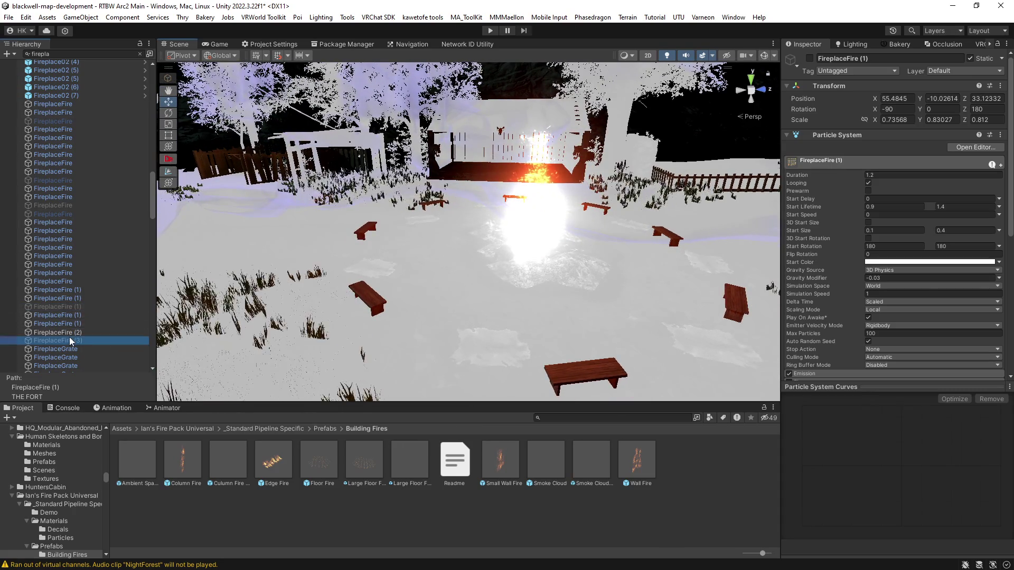
{"action": "left_click", "coordinate": [68, 340]}
{"action": "left_click_drag", "start_coordinate": [562, 277], "coordinate": [296, 300]}
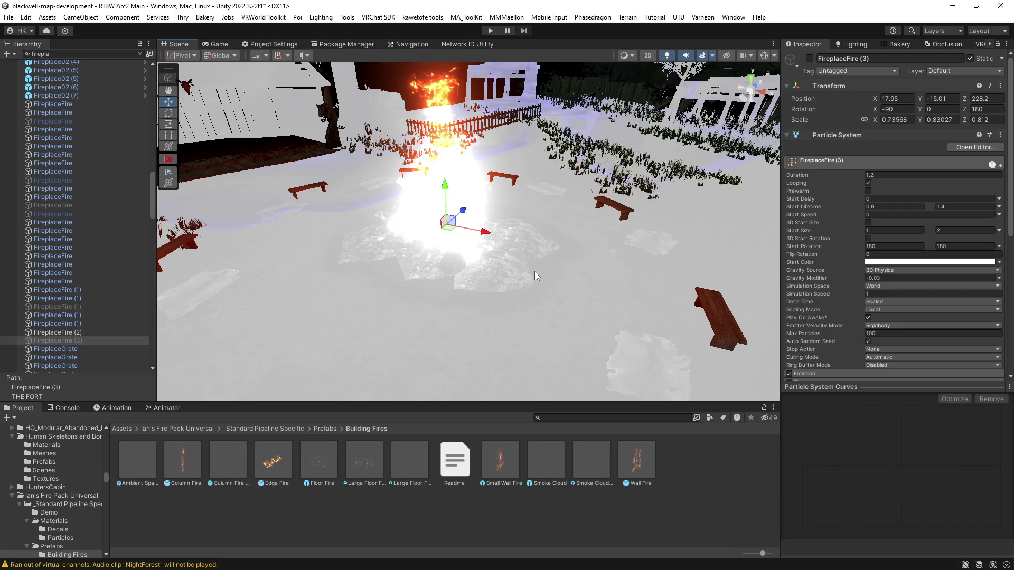
{"action": "scroll", "coordinate": [50, 292], "scroll_direction": "down", "scroll_amount": 10}
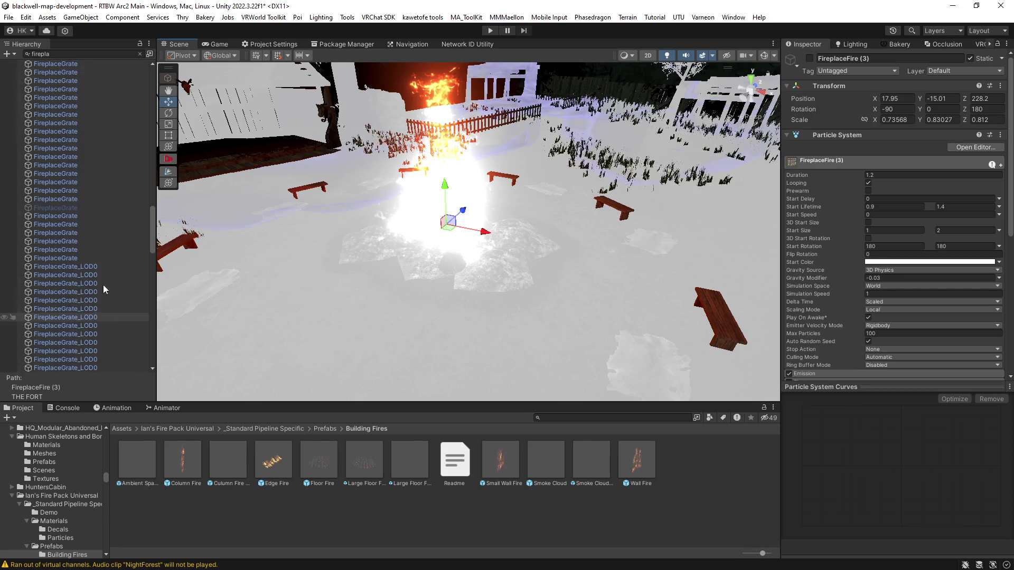
{"action": "left_click", "coordinate": [77, 209]}
{"action": "mouse_move", "coordinate": [499, 322]}
{"action": "left_mouse_down"}
{"action": "mouse_move", "coordinate": [439, 281]}
{"action": "mouse_move", "coordinate": [74, 273]}
{"action": "left_mouse_up"}
{"action": "scroll", "coordinate": [74, 274], "scroll_direction": "down", "scroll_amount": 10}
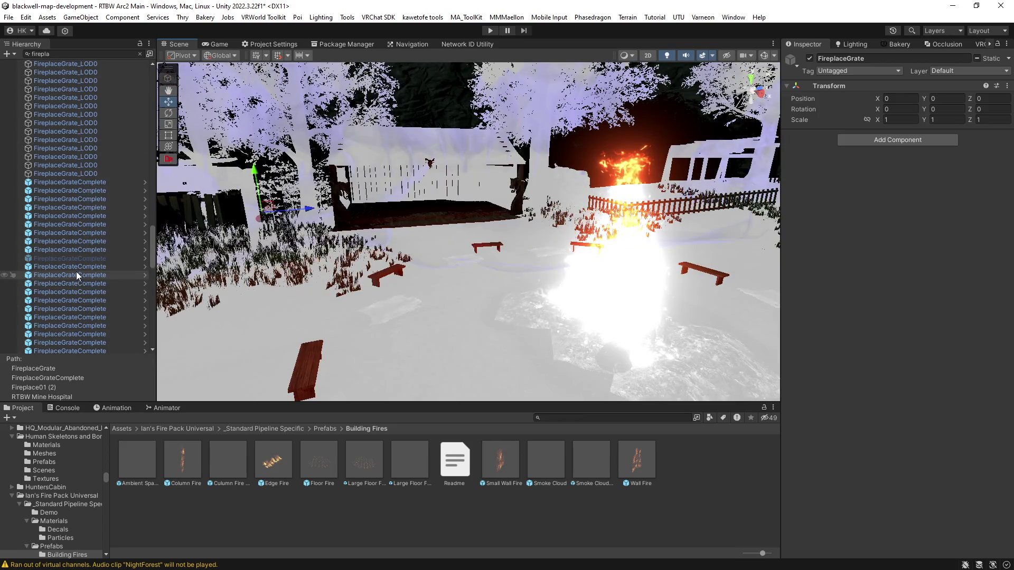
Inspect the FireplaceGrateComplete, Fireplace01 (1) and Fireplace01 (2) entries while orbiting around the fire.
{"action": "left_click", "coordinate": [78, 261]}
{"action": "scroll", "coordinate": [73, 298], "scroll_direction": "down", "scroll_amount": 10}
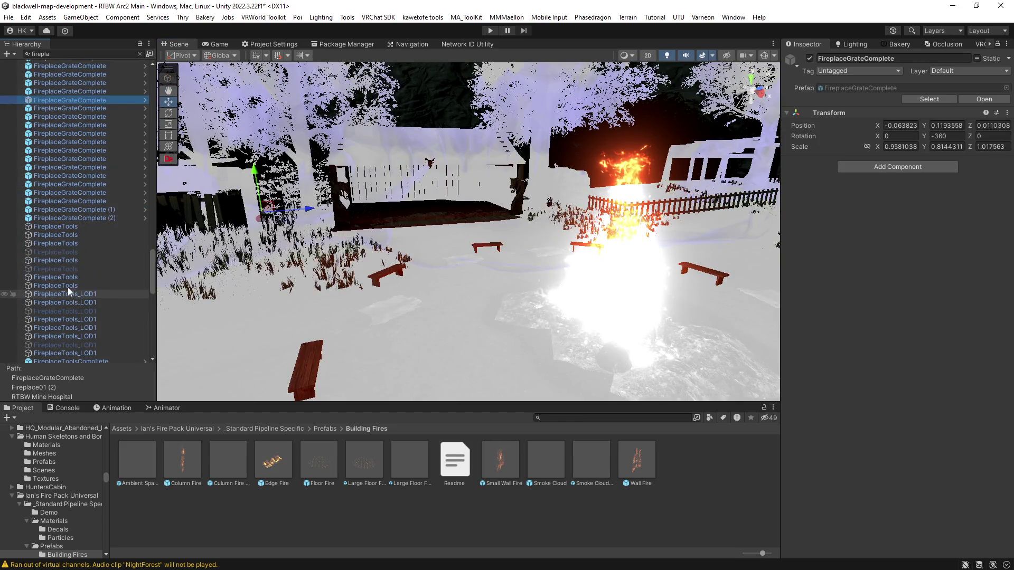
{"action": "scroll", "coordinate": [62, 271], "scroll_direction": "down", "scroll_amount": 12}
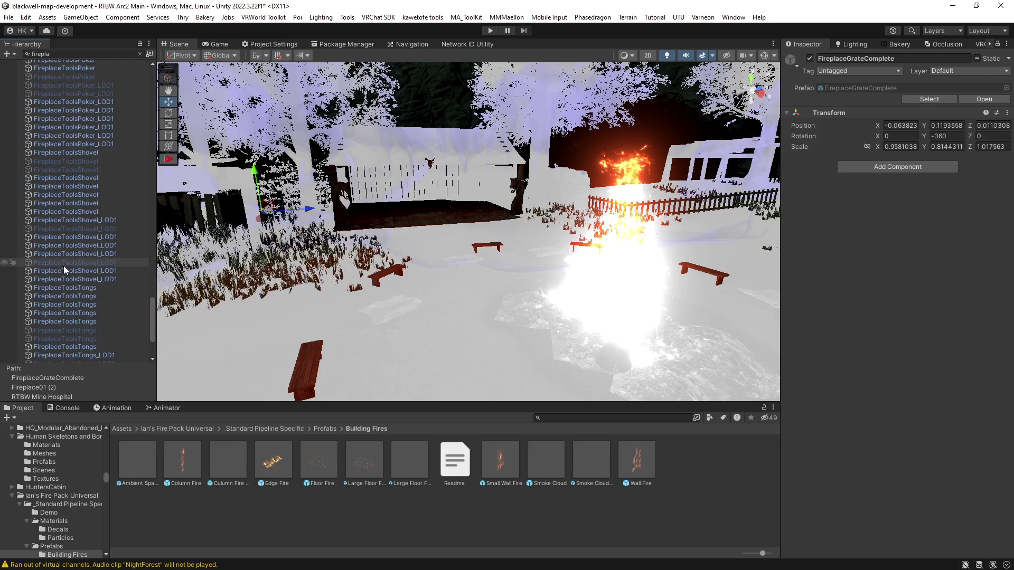
{"action": "scroll", "coordinate": [64, 267], "scroll_direction": "down", "scroll_amount": 2}
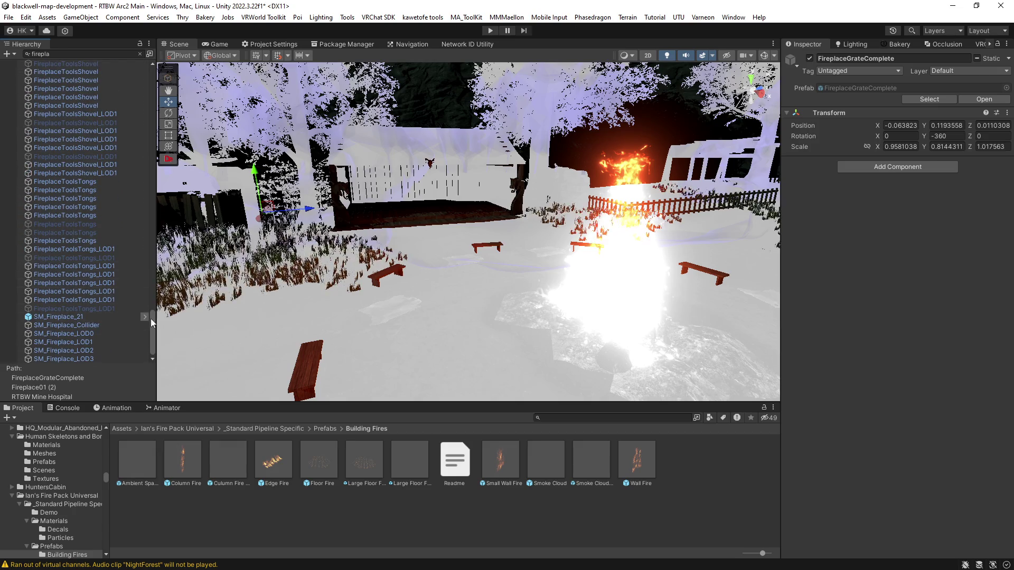
{"action": "mouse_move", "coordinate": [150, 317]}
{"action": "left_mouse_down"}
{"action": "mouse_move", "coordinate": [141, 199]}
{"action": "mouse_move", "coordinate": [149, 104]}
{"action": "left_mouse_up"}
{"action": "left_click", "coordinate": [44, 170]}
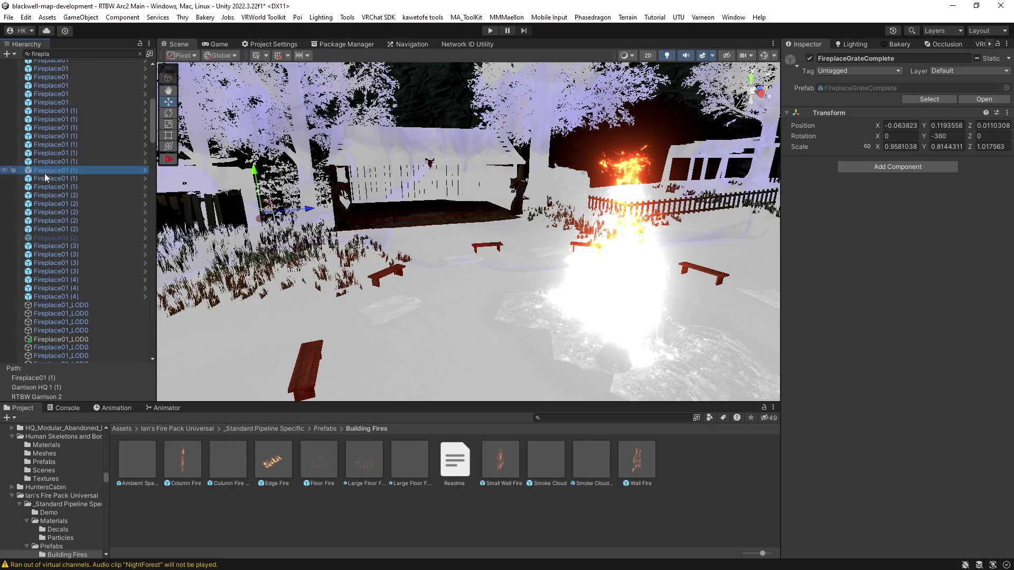
{"action": "left_click_drag", "start_coordinate": [429, 296], "coordinate": [440, 303]}
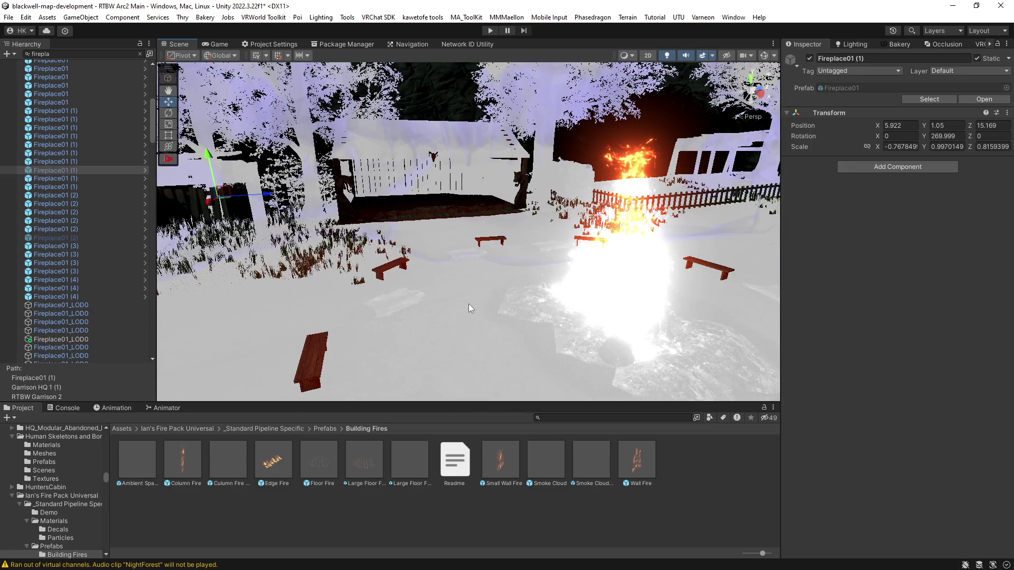
{"action": "left_click_drag", "start_coordinate": [540, 316], "coordinate": [612, 315]}
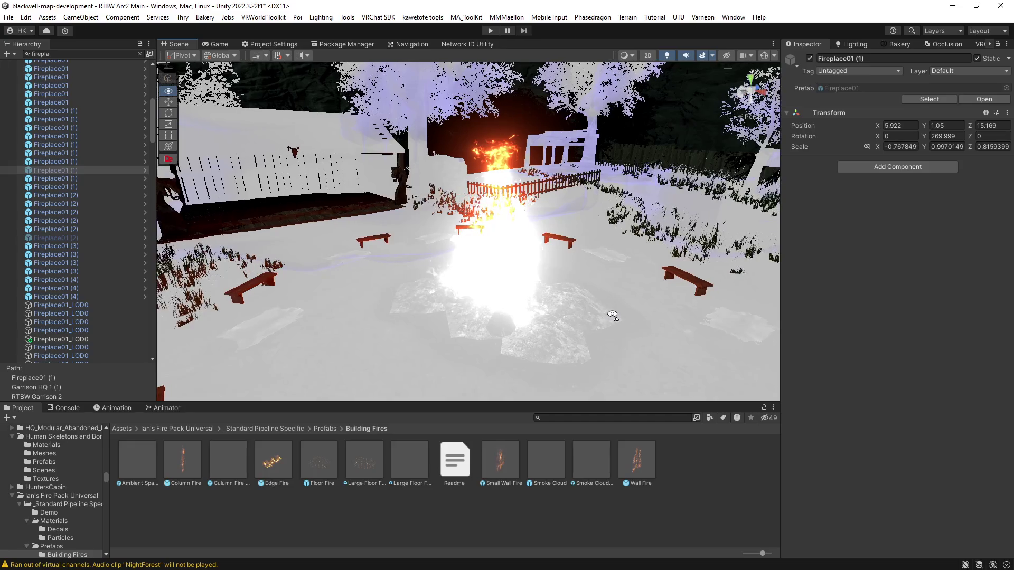
{"action": "left_click", "coordinate": [72, 237]}
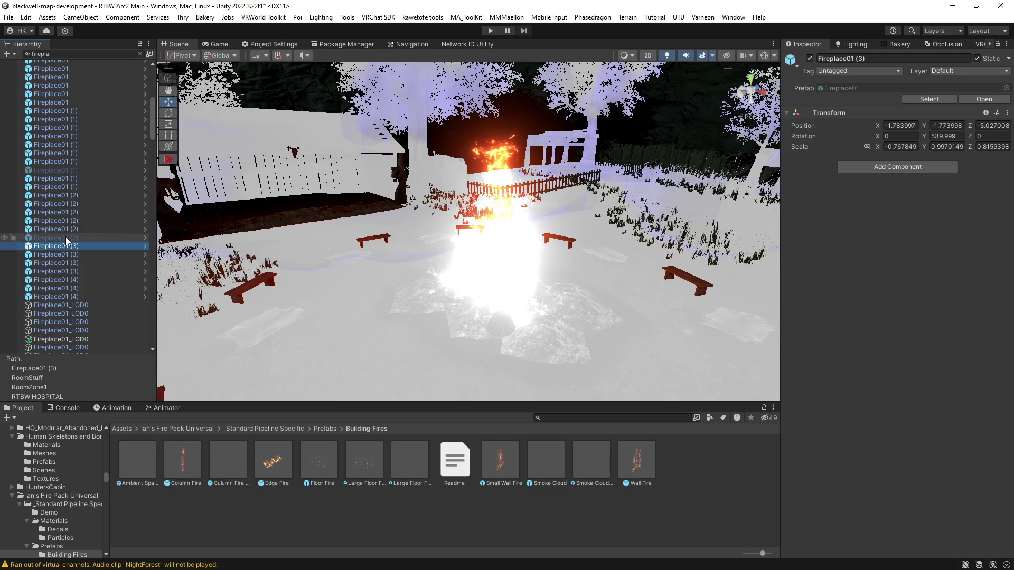
Clear the Hierarchy search filter and select the Camp Fire group in the scene.
{"action": "left_click", "coordinate": [141, 52]}
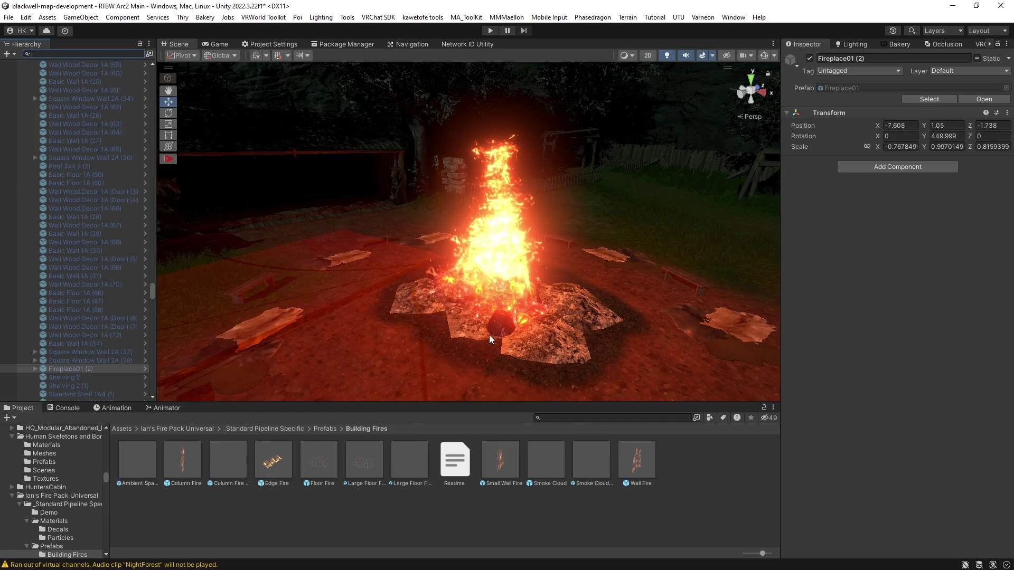
{"action": "scroll", "coordinate": [488, 335], "scroll_direction": "up", "scroll_amount": 3}
{"action": "scroll", "coordinate": [100, 337], "scroll_direction": "up", "scroll_amount": 7}
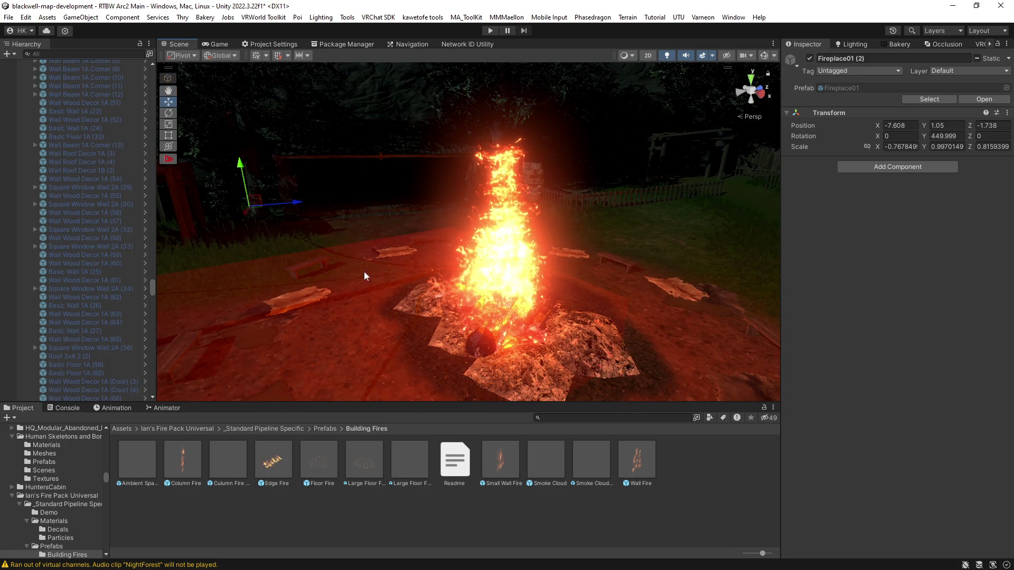
{"action": "mouse_move", "coordinate": [365, 275]}
{"action": "left_mouse_down"}
{"action": "mouse_move", "coordinate": [364, 264]}
{"action": "mouse_move", "coordinate": [208, 244]}
{"action": "mouse_move", "coordinate": [475, 244]}
{"action": "mouse_move", "coordinate": [333, 242]}
{"action": "mouse_move", "coordinate": [455, 254]}
{"action": "mouse_move", "coordinate": [385, 244]}
{"action": "mouse_move", "coordinate": [353, 288]}
{"action": "mouse_move", "coordinate": [410, 277]}
{"action": "left_mouse_up"}
{"action": "left_click", "coordinate": [410, 276]}
Expand the Camp Fire's Ash_Piles group and bring the view close to the fire pit.
{"action": "scroll", "coordinate": [46, 285], "scroll_direction": "up", "scroll_amount": 5}
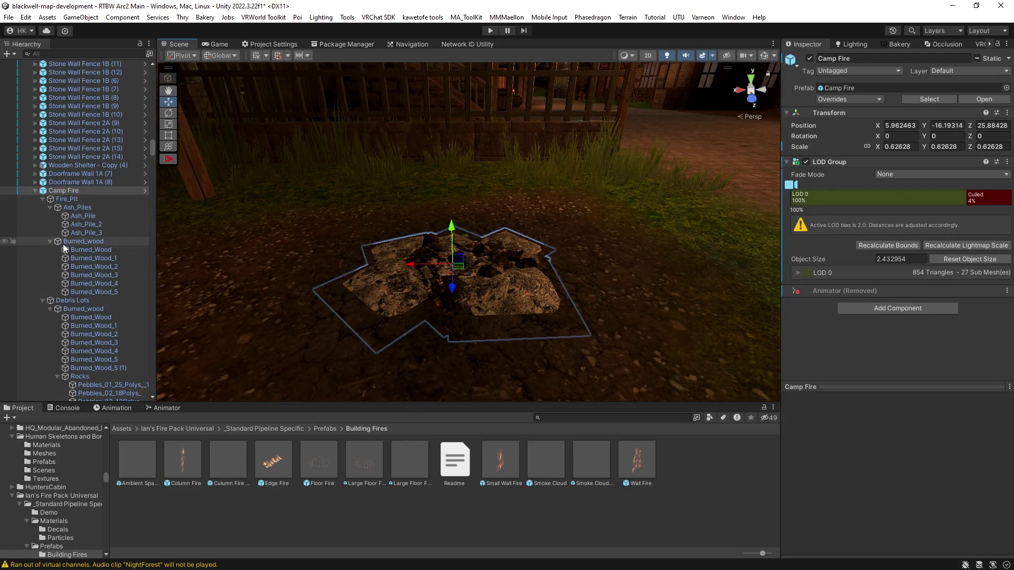
{"action": "scroll", "coordinate": [69, 293], "scroll_direction": "down", "scroll_amount": 2}
{"action": "scroll", "coordinate": [70, 291], "scroll_direction": "down", "scroll_amount": 2}
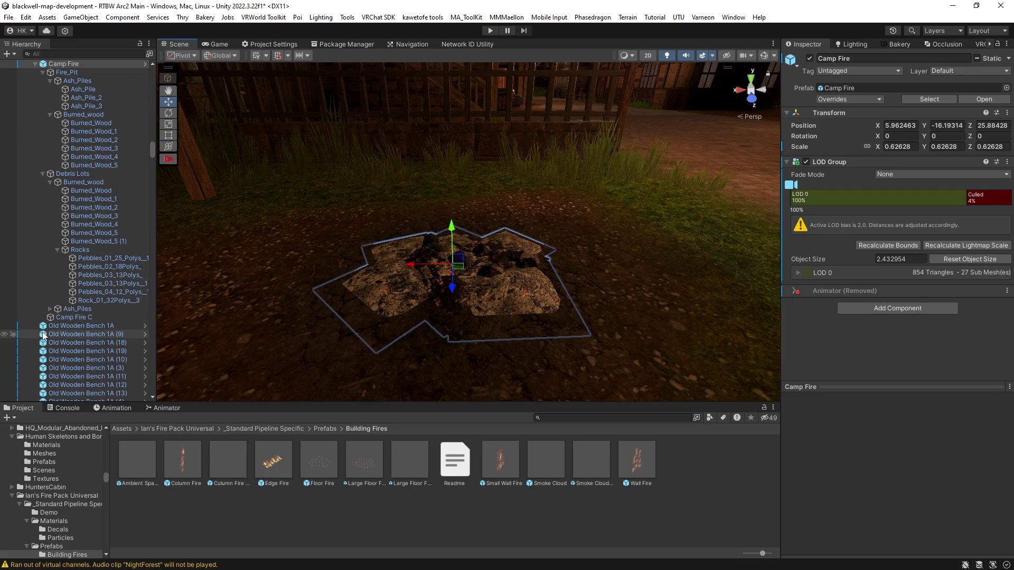
{"action": "left_click", "coordinate": [50, 309]}
{"action": "scroll", "coordinate": [57, 305], "scroll_direction": "down", "scroll_amount": 6}
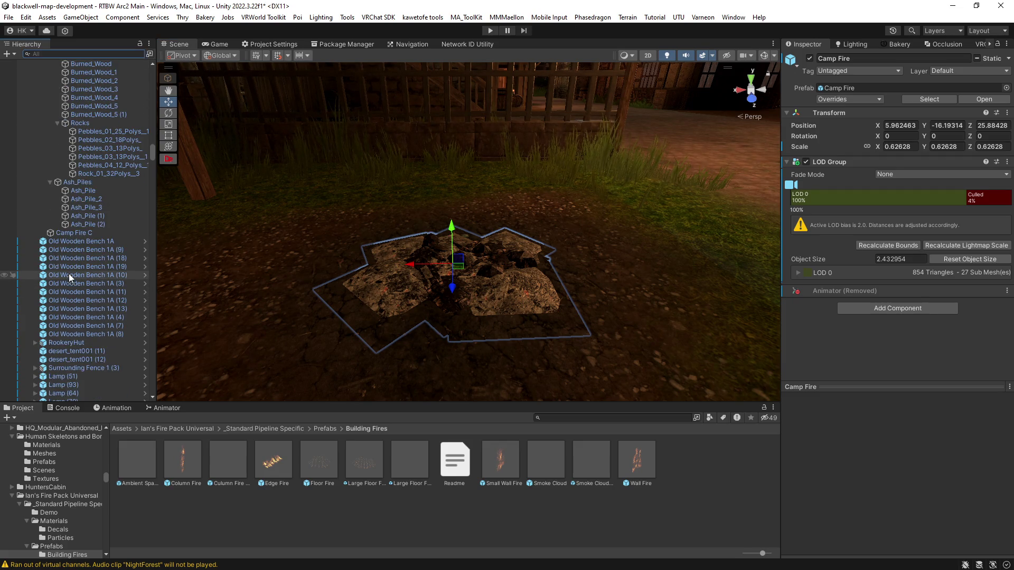
{"action": "scroll", "coordinate": [59, 331], "scroll_direction": "down", "scroll_amount": 2}
{"action": "scroll", "coordinate": [59, 331], "scroll_direction": "down", "scroll_amount": 2}
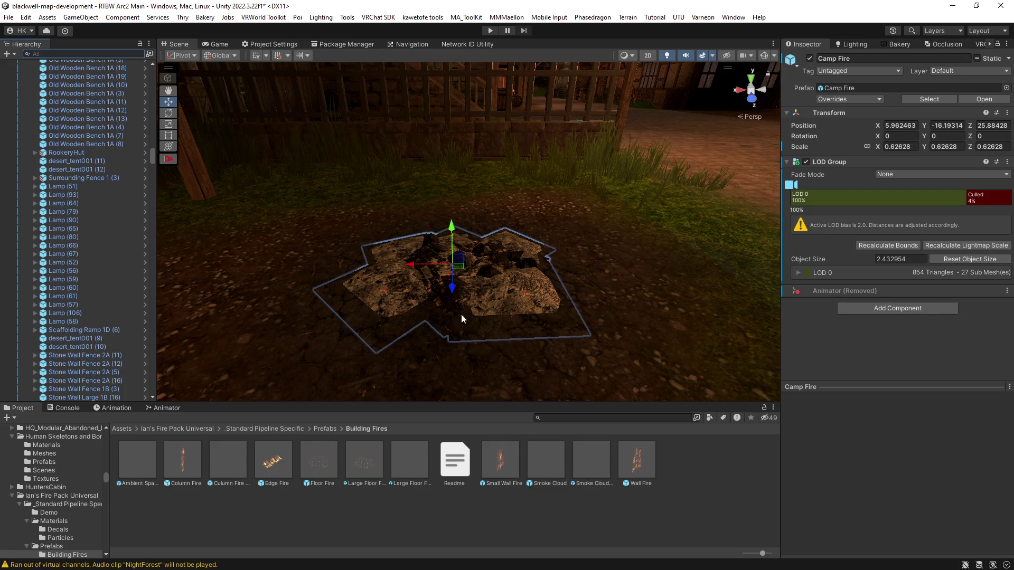
{"action": "scroll", "coordinate": [78, 339], "scroll_direction": "up", "scroll_amount": 10}
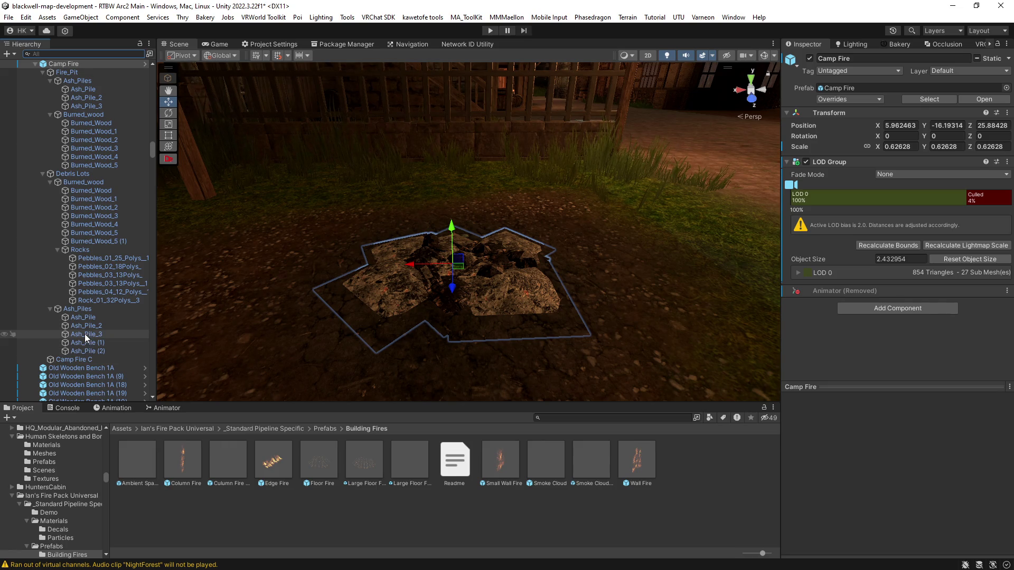
{"action": "mouse_move", "coordinate": [327, 295]}
{"action": "left_mouse_down"}
{"action": "mouse_move", "coordinate": [261, 294]}
{"action": "mouse_move", "coordinate": [267, 335]}
{"action": "mouse_move", "coordinate": [343, 307]}
{"action": "mouse_move", "coordinate": [341, 331]}
{"action": "mouse_move", "coordinate": [450, 343]}
{"action": "mouse_move", "coordinate": [485, 311]}
{"action": "left_mouse_up"}
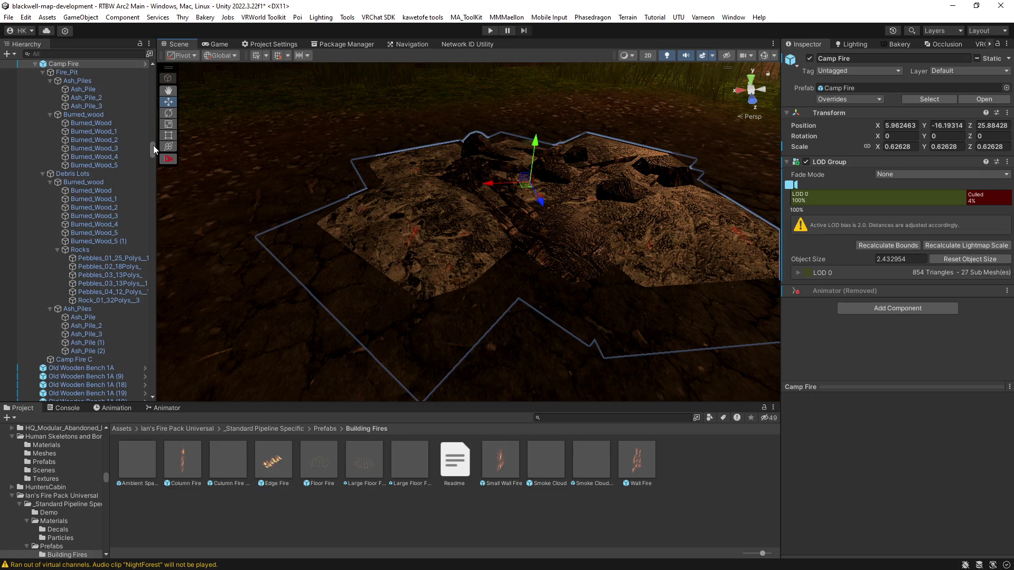
{"action": "scroll", "coordinate": [152, 145], "scroll_direction": "down", "scroll_amount": 3}
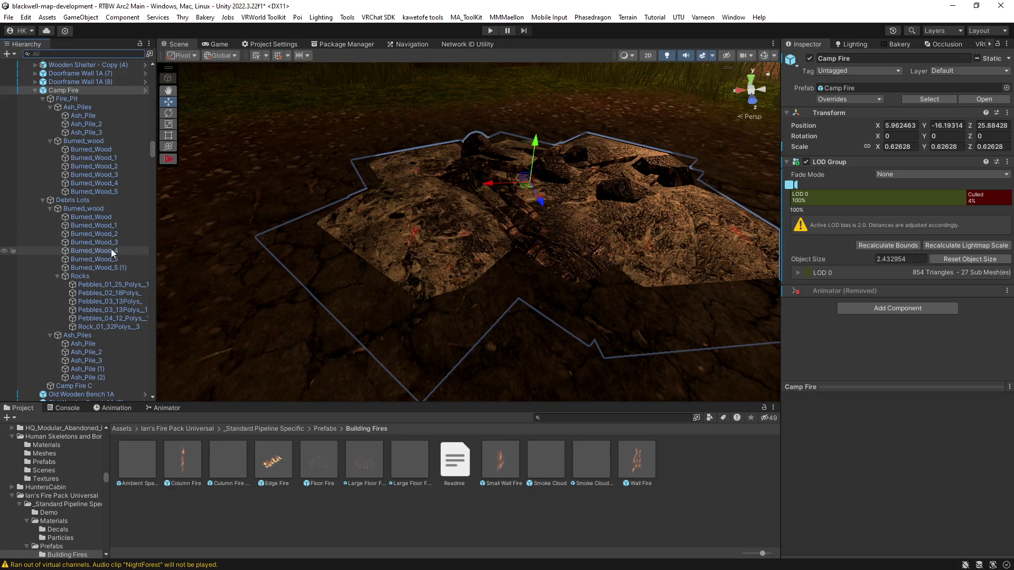
{"action": "scroll", "coordinate": [111, 250], "scroll_direction": "up", "scroll_amount": 10}
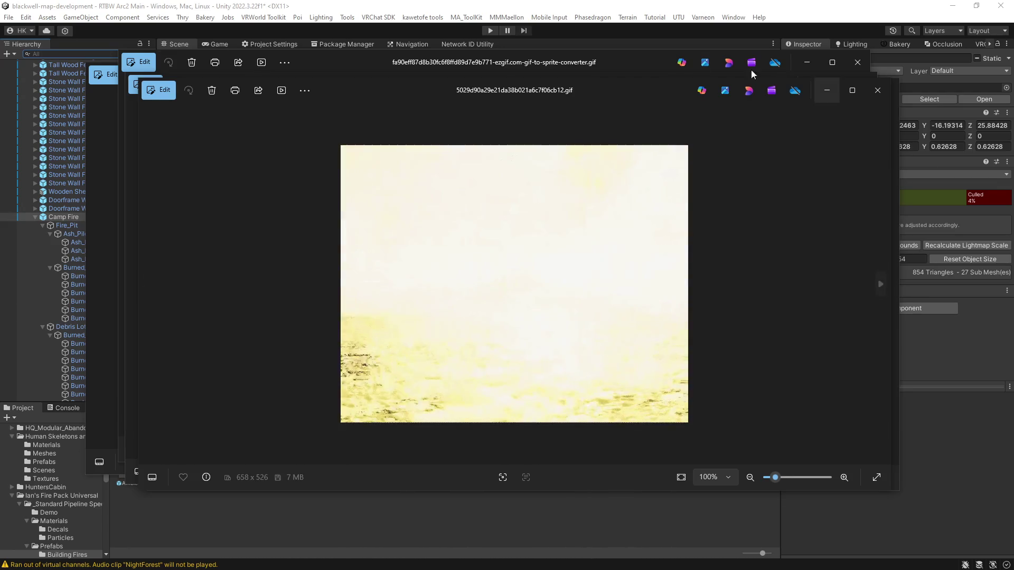
Close the five Photos GIF viewer windows and orbit around the Camp Fire.
{"action": "left_click", "coordinate": [856, 65]}
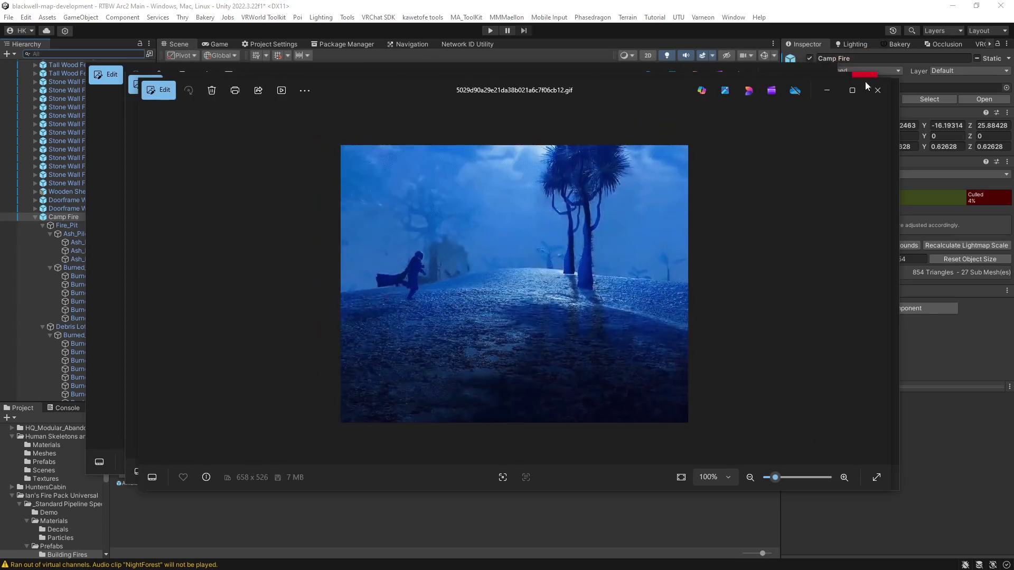
{"action": "left_click", "coordinate": [875, 90]}
{"action": "left_click", "coordinate": [863, 86]}
{"action": "left_click", "coordinate": [826, 72]}
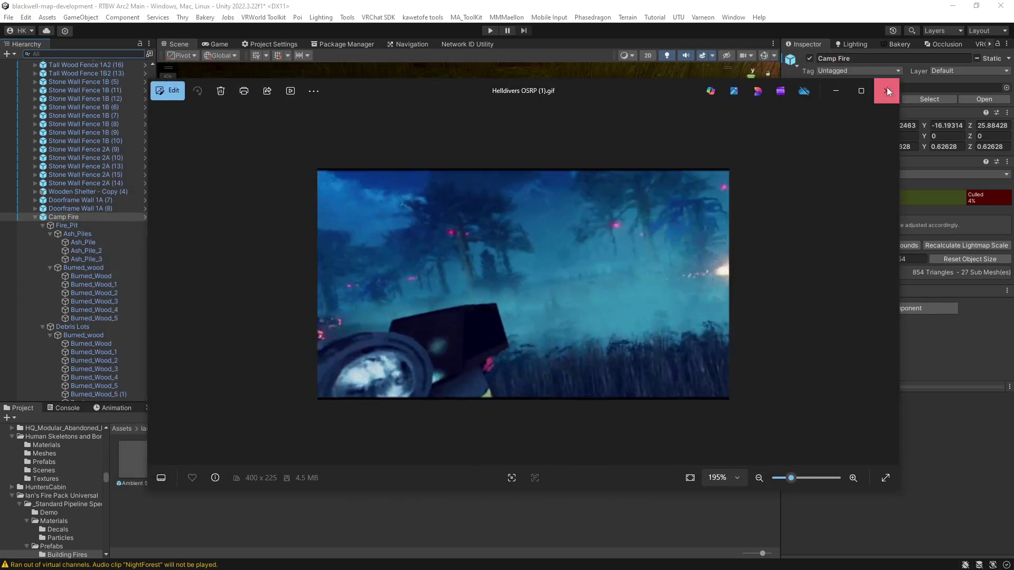
{"action": "left_click", "coordinate": [887, 88]}
{"action": "mouse_move", "coordinate": [533, 294]}
{"action": "left_mouse_down"}
{"action": "mouse_move", "coordinate": [558, 297]}
{"action": "mouse_move", "coordinate": [554, 312]}
{"action": "mouse_move", "coordinate": [579, 309]}
{"action": "left_mouse_up"}
Deselect the Camp Fire and orbit the view out toward the buildings.
{"action": "scroll", "coordinate": [580, 309], "scroll_direction": "up", "scroll_amount": 5}
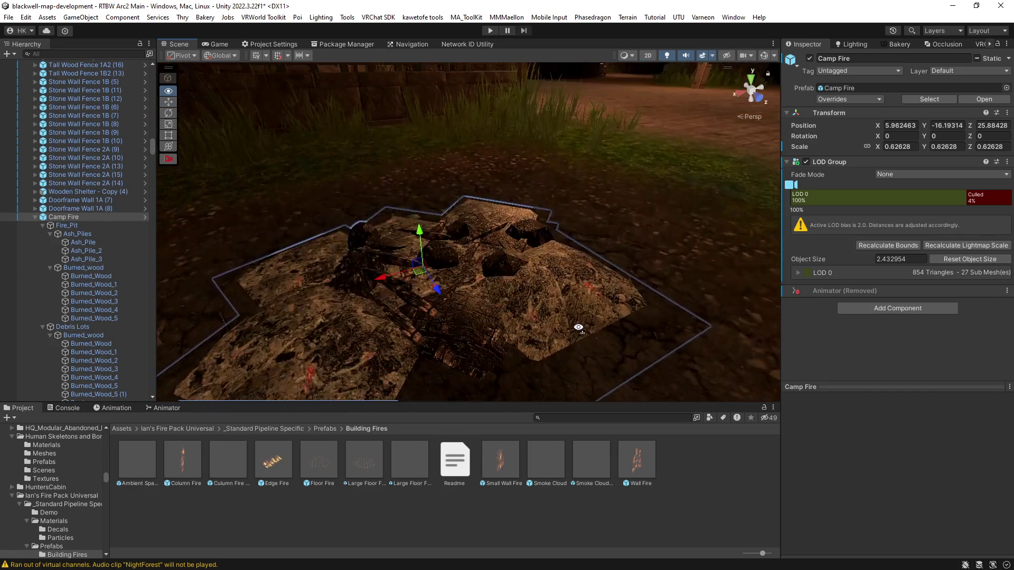
{"action": "scroll", "coordinate": [589, 330], "scroll_direction": "down", "scroll_amount": 3}
{"action": "left_click", "coordinate": [524, 296]}
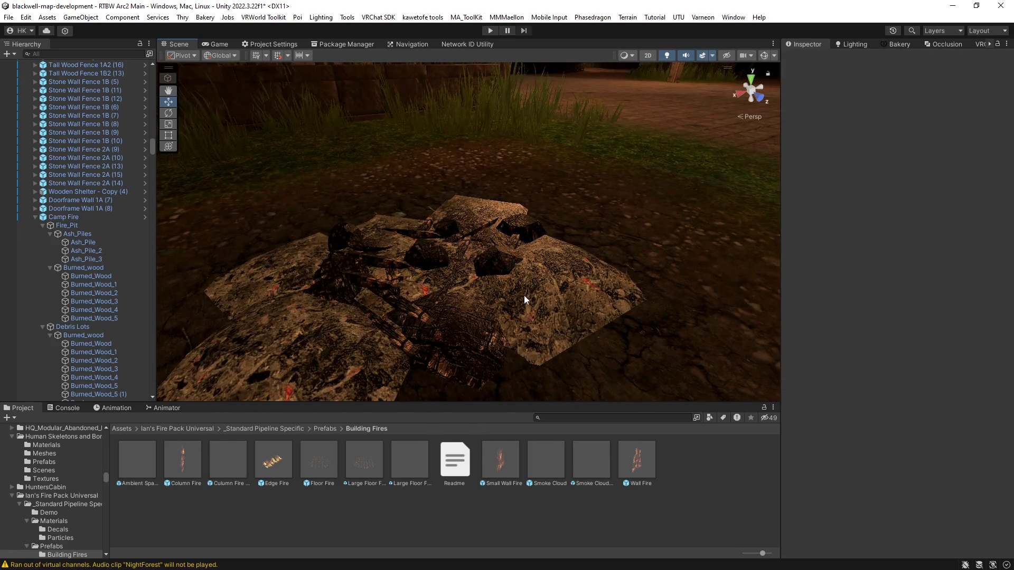
{"action": "mouse_move", "coordinate": [524, 295]}
{"action": "left_mouse_down"}
{"action": "mouse_move", "coordinate": [572, 271]}
{"action": "mouse_move", "coordinate": [629, 262]}
{"action": "mouse_move", "coordinate": [583, 255]}
{"action": "mouse_move", "coordinate": [629, 248]}
{"action": "mouse_move", "coordinate": [569, 237]}
{"action": "mouse_move", "coordinate": [581, 235]}
{"action": "mouse_move", "coordinate": [611, 252]}
{"action": "mouse_move", "coordinate": [413, 250]}
{"action": "mouse_move", "coordinate": [384, 229]}
{"action": "mouse_move", "coordinate": [422, 262]}
{"action": "mouse_move", "coordinate": [374, 242]}
{"action": "mouse_move", "coordinate": [356, 258]}
{"action": "mouse_move", "coordinate": [335, 251]}
{"action": "left_mouse_up"}
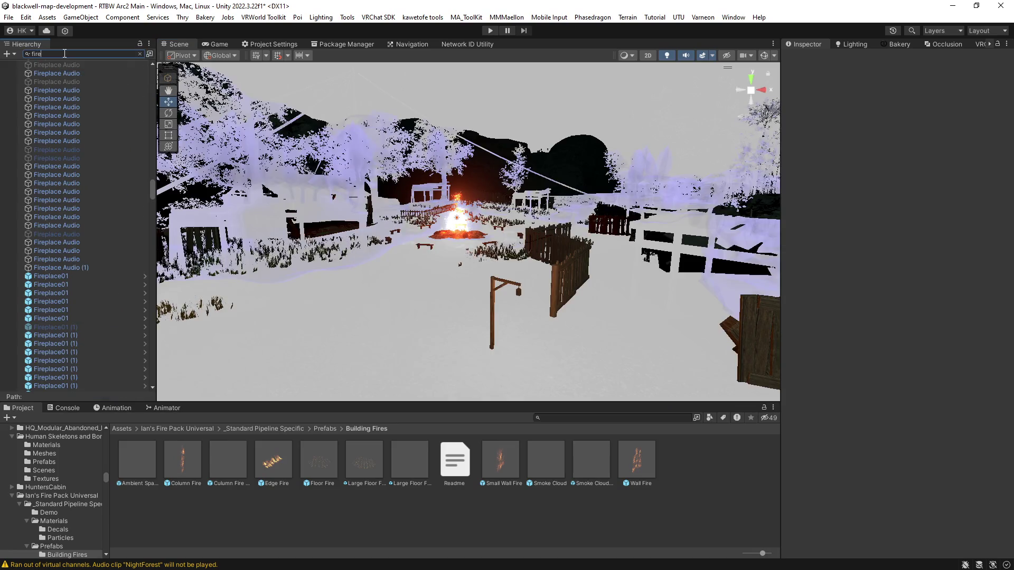
Frame Fireplace Audio, select Fireplace01 (1), and clear the fire filter from the Hierarchy.
{"action": "left_click", "coordinate": [103, 230]}
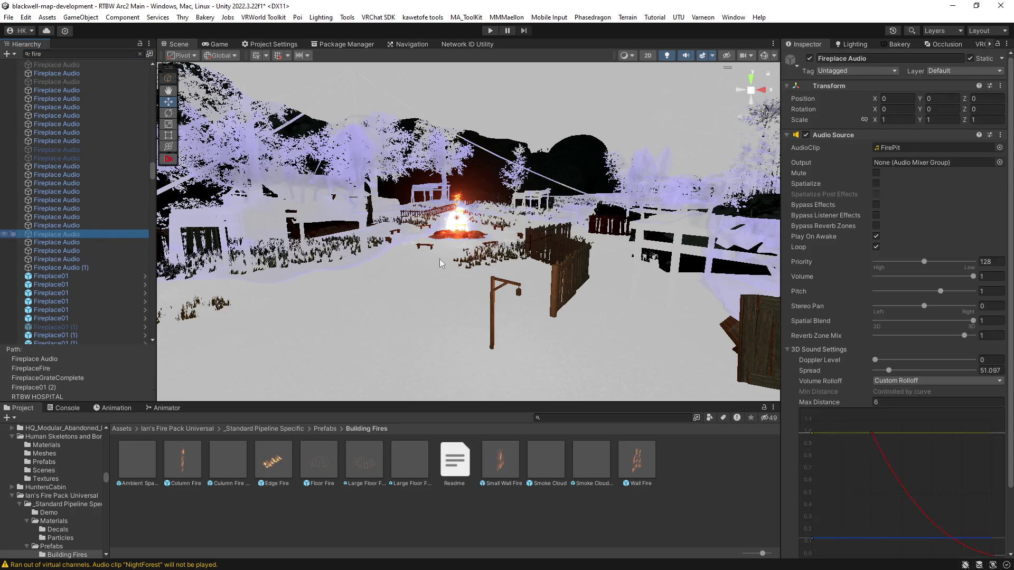
{"action": "key", "text": "f"}
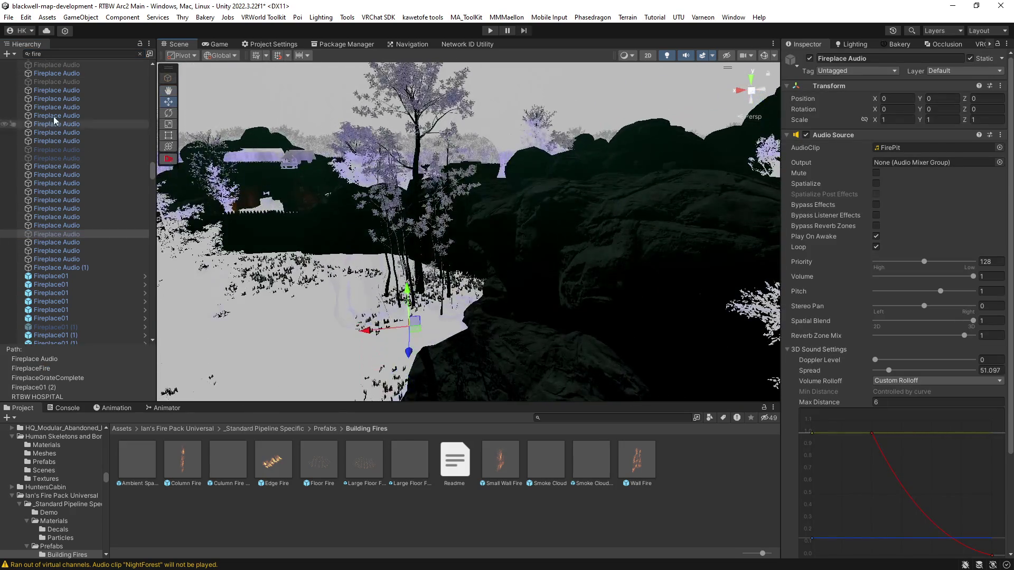
{"action": "key", "text": "f"}
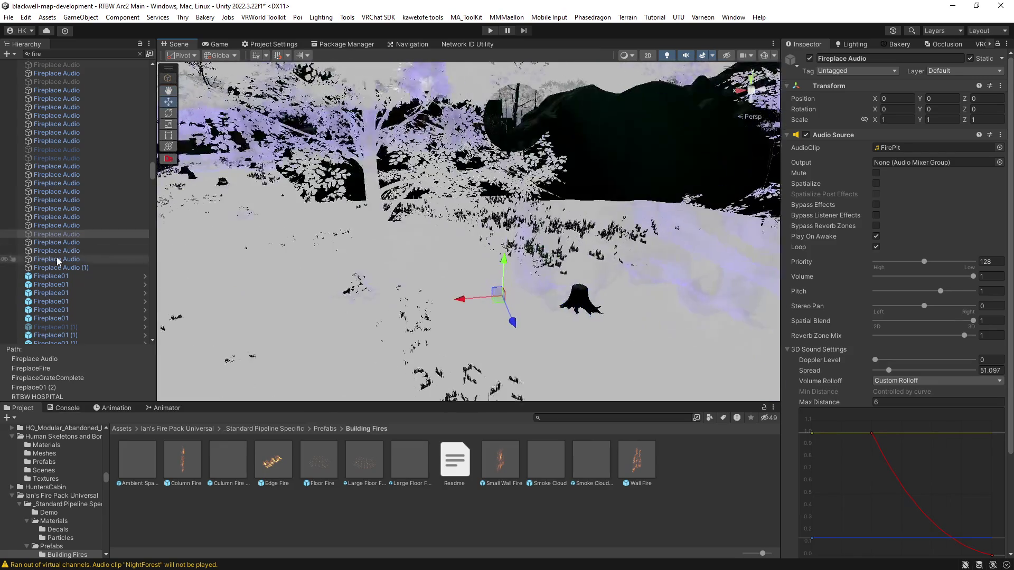
{"action": "left_click", "coordinate": [78, 325]}
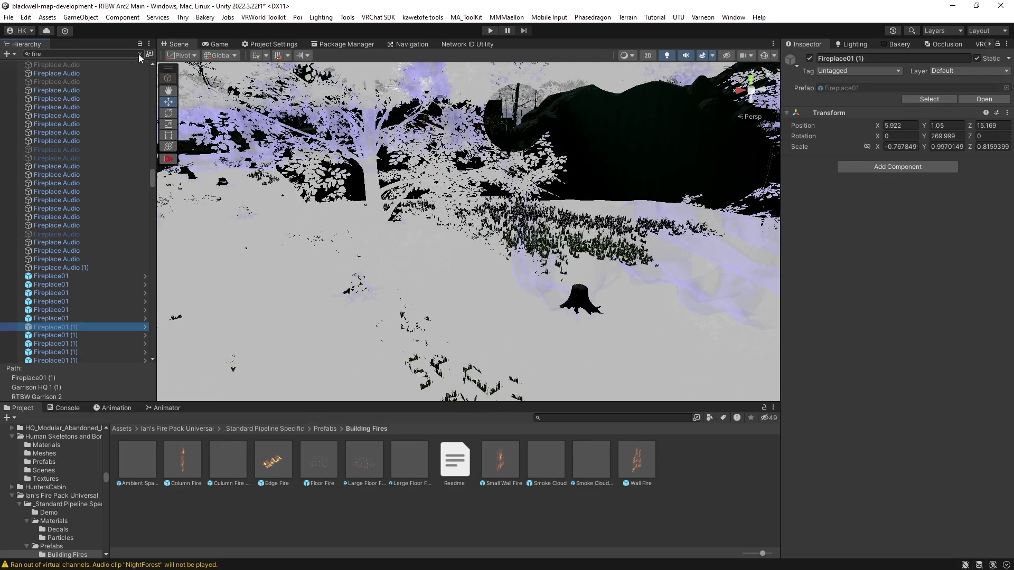
{"action": "left_click", "coordinate": [139, 54]}
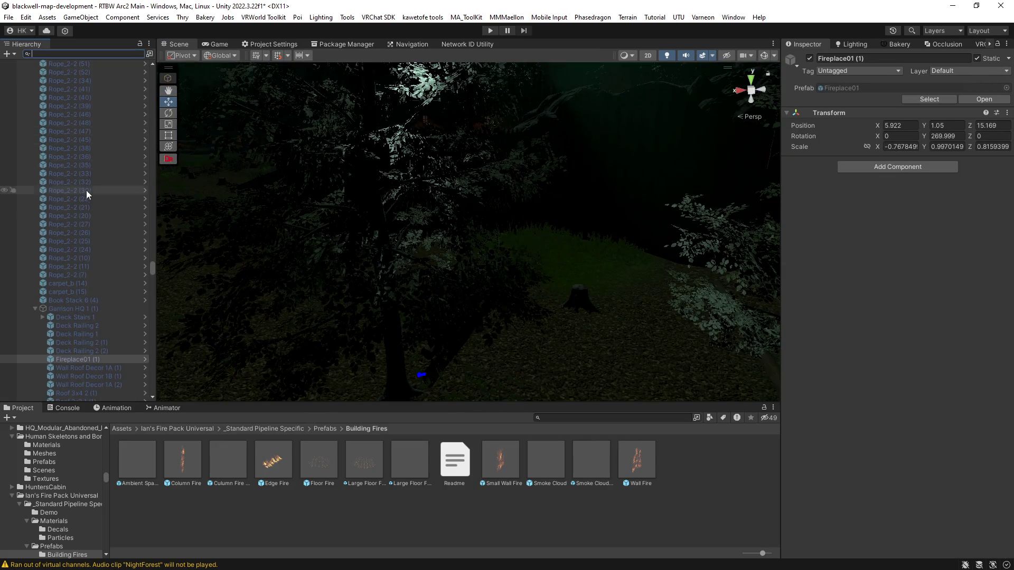
Collapse Garrison HQ 1 (1) and toggle the GuardArea group in the Hierarchy.
{"action": "left_click", "coordinate": [34, 309]}
{"action": "left_click_drag", "start_coordinate": [153, 193], "coordinate": [153, 88]}
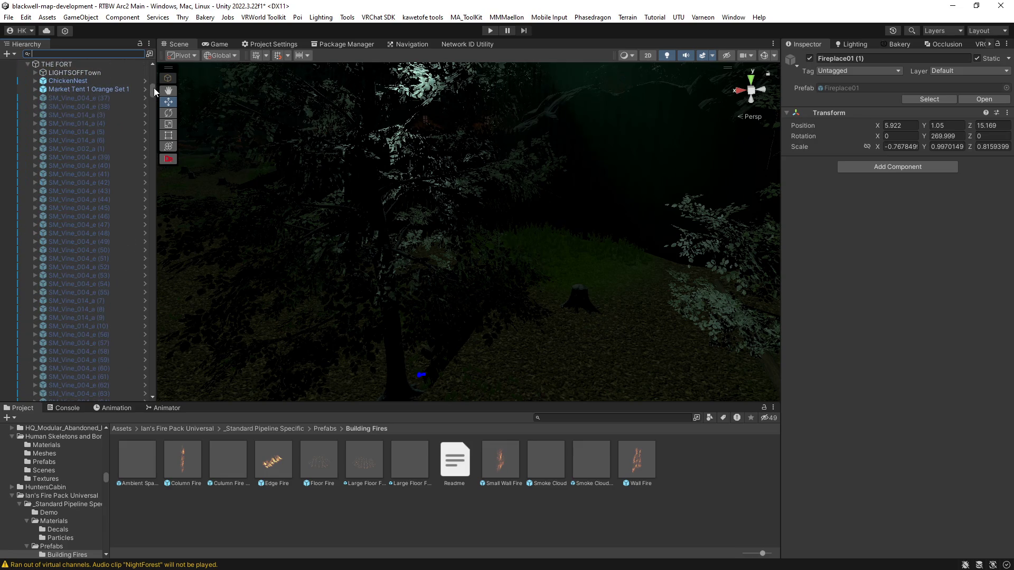
{"action": "scroll", "coordinate": [55, 106], "scroll_direction": "down", "scroll_amount": 3}
{"action": "scroll", "coordinate": [55, 106], "scroll_direction": "down", "scroll_amount": 5}
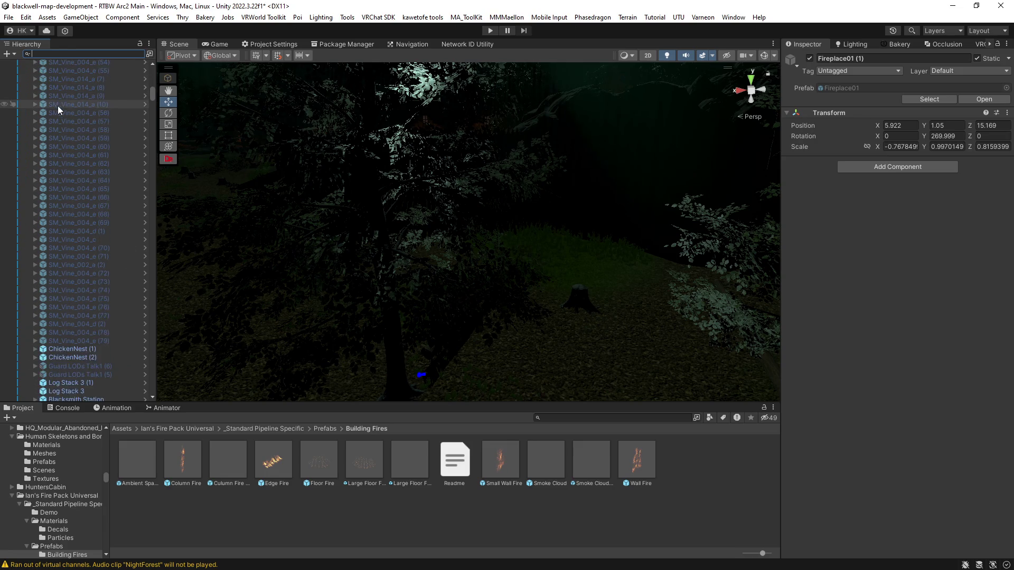
{"action": "scroll", "coordinate": [43, 264], "scroll_direction": "down", "scroll_amount": 2}
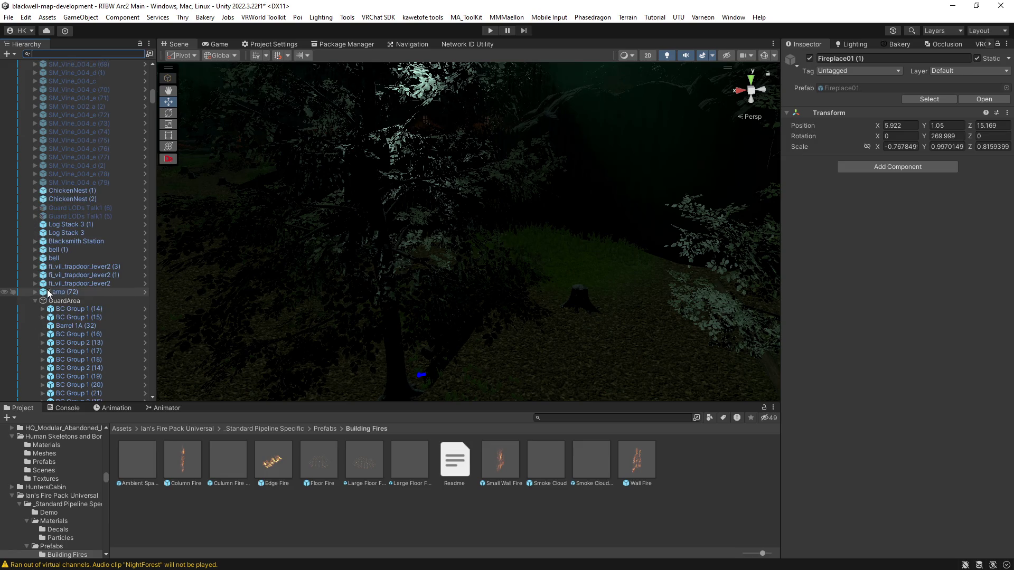
{"action": "left_click", "coordinate": [35, 301]}
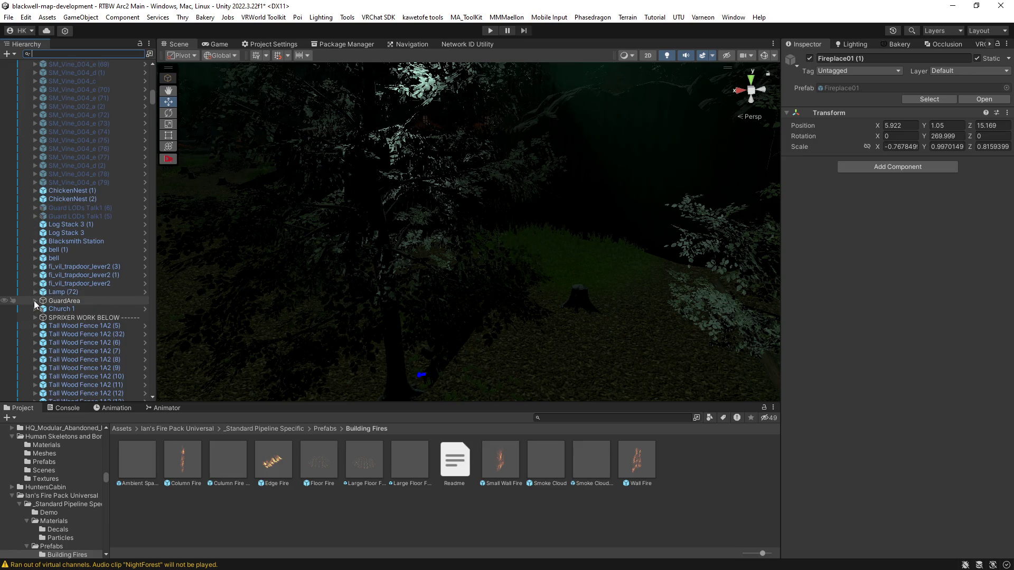
{"action": "left_click", "coordinate": [35, 300]}
Scroll the Hierarchy down to the FireplaceFire entries above Vagabond Camp.
{"action": "scroll", "coordinate": [64, 293], "scroll_direction": "down", "scroll_amount": 5}
{"action": "scroll", "coordinate": [64, 294], "scroll_direction": "down", "scroll_amount": 10}
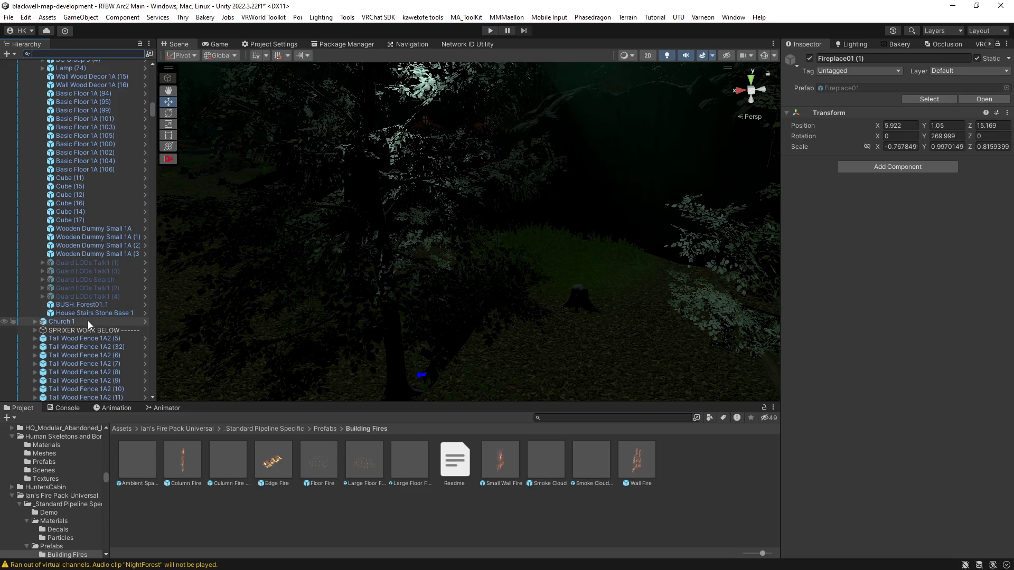
{"action": "scroll", "coordinate": [88, 321], "scroll_direction": "up", "scroll_amount": 3}
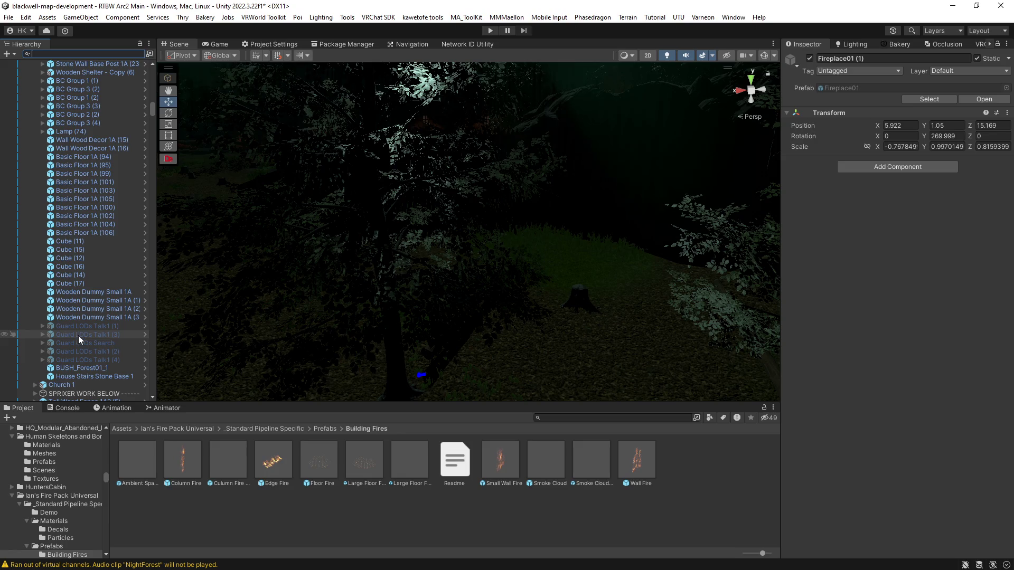
{"action": "scroll", "coordinate": [59, 337], "scroll_direction": "up", "scroll_amount": 3}
{"action": "scroll", "coordinate": [58, 337], "scroll_direction": "up", "scroll_amount": 4}
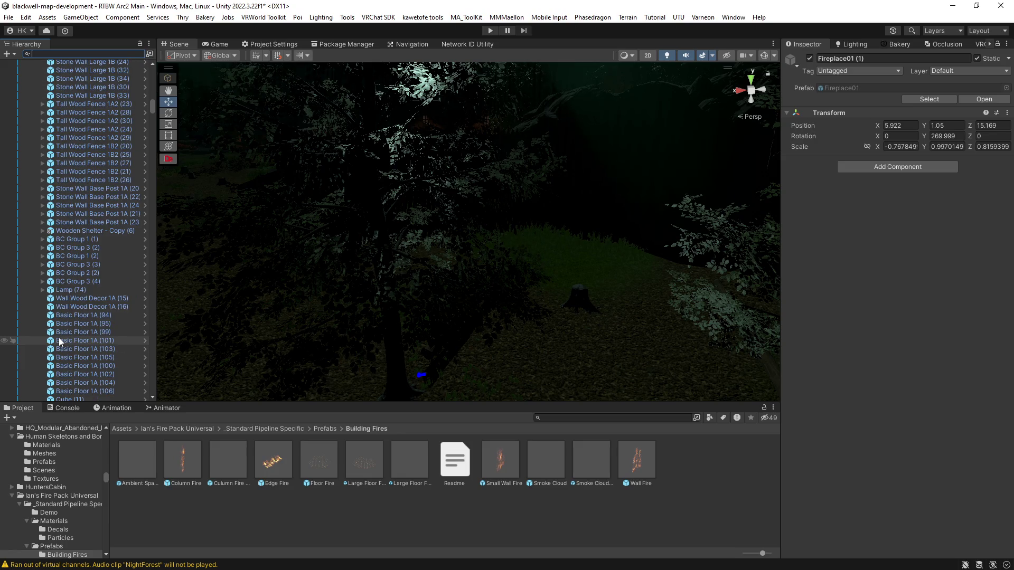
{"action": "scroll", "coordinate": [59, 338], "scroll_direction": "down", "scroll_amount": 5}
{"action": "scroll", "coordinate": [58, 337], "scroll_direction": "down", "scroll_amount": 5}
{"action": "scroll", "coordinate": [58, 338], "scroll_direction": "down", "scroll_amount": 5}
{"action": "scroll", "coordinate": [59, 337], "scroll_direction": "down", "scroll_amount": 5}
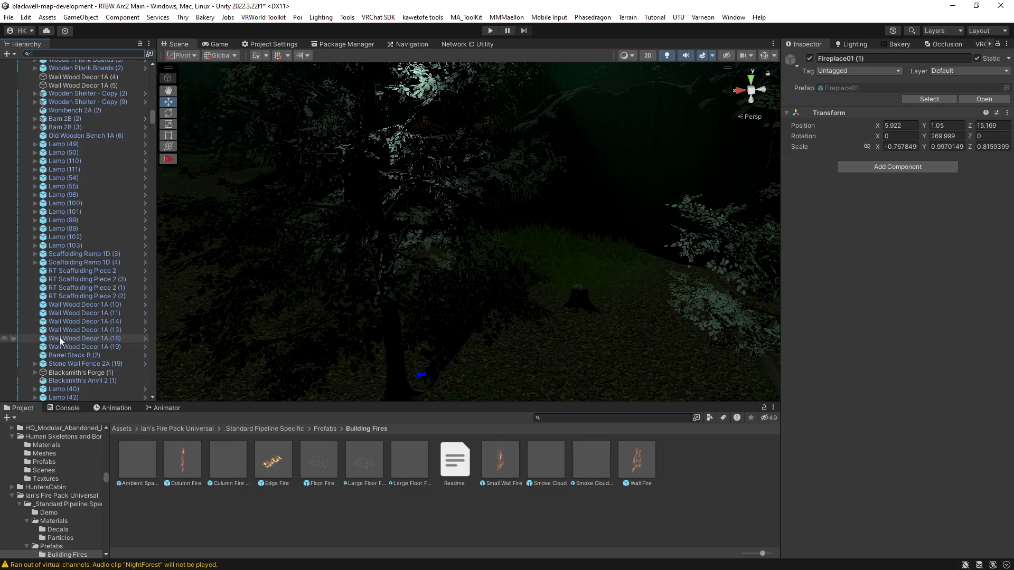
{"action": "scroll", "coordinate": [74, 330], "scroll_direction": "down", "scroll_amount": 15}
{"action": "scroll", "coordinate": [80, 324], "scroll_direction": "down", "scroll_amount": 15}
{"action": "scroll", "coordinate": [80, 324], "scroll_direction": "down", "scroll_amount": 15}
{"action": "scroll", "coordinate": [80, 324], "scroll_direction": "down", "scroll_amount": 15}
{"action": "scroll", "coordinate": [80, 323], "scroll_direction": "down", "scroll_amount": 10}
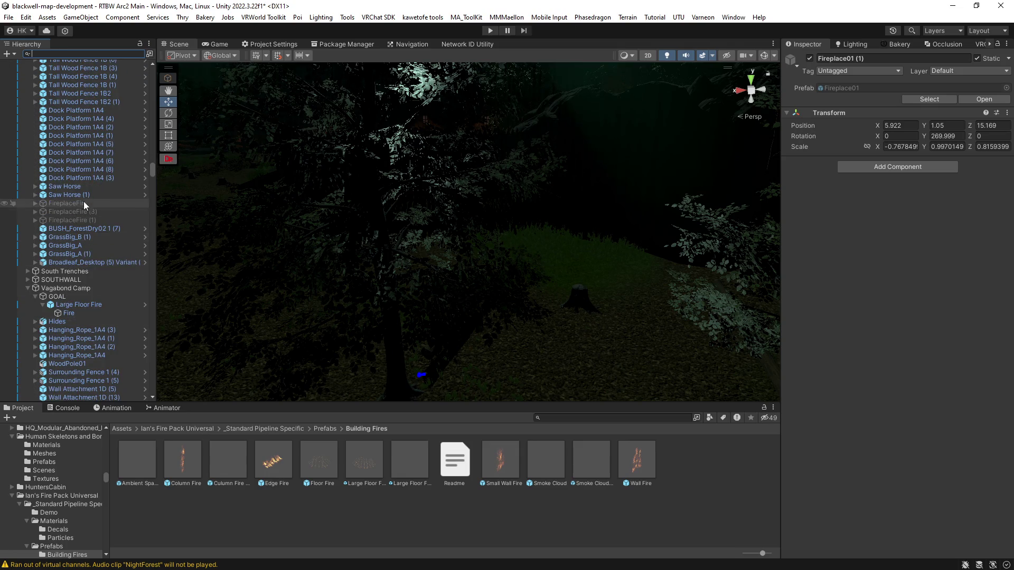
Select the three FireplaceFire objects and frame them in the Scene view.
{"action": "left_click", "coordinate": [80, 203]}
{"action": "left_click", "coordinate": [84, 219], "text": "shift"}
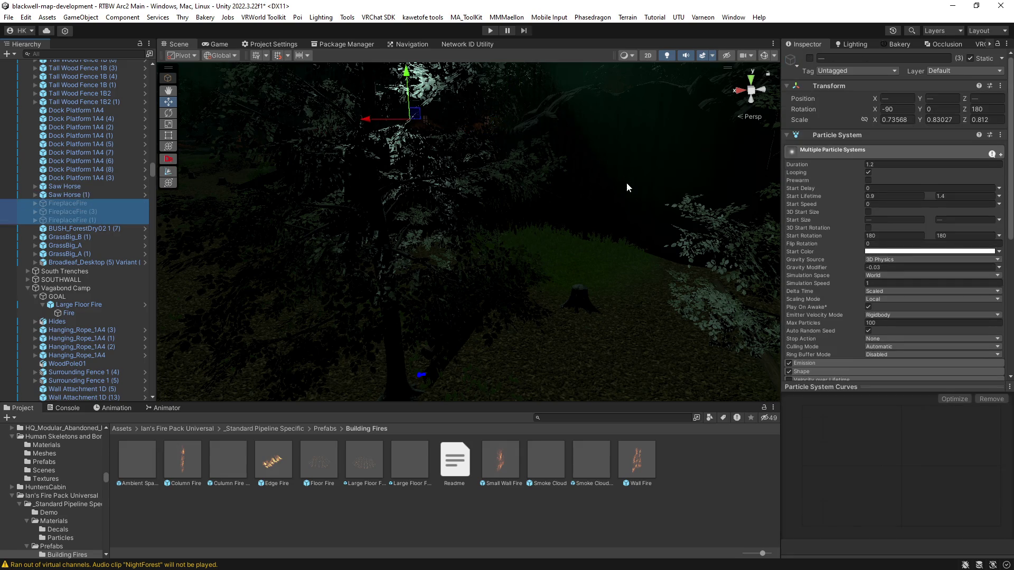
{"action": "key", "text": "f"}
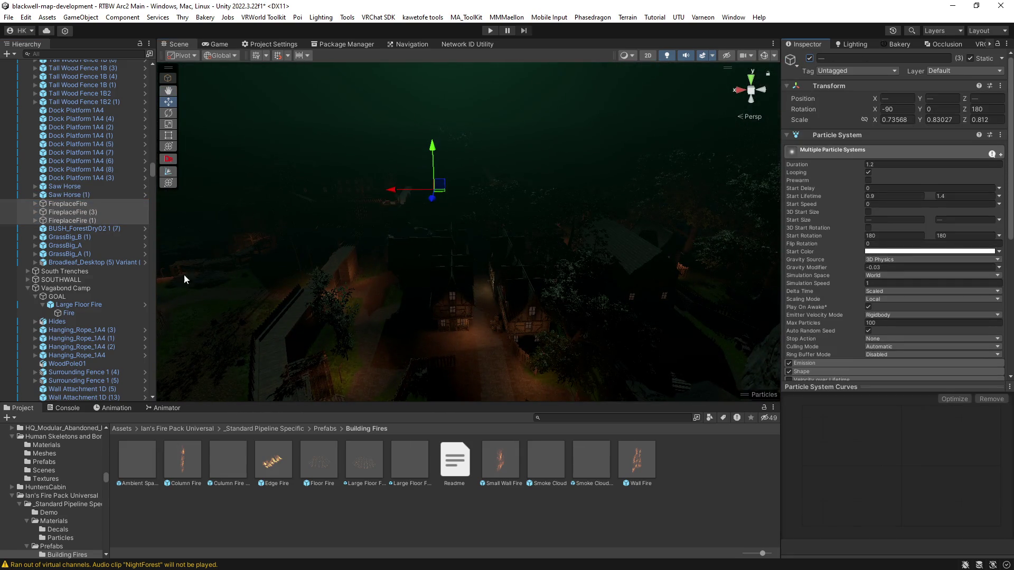
{"action": "scroll", "coordinate": [421, 286], "scroll_direction": "down", "scroll_amount": 10}
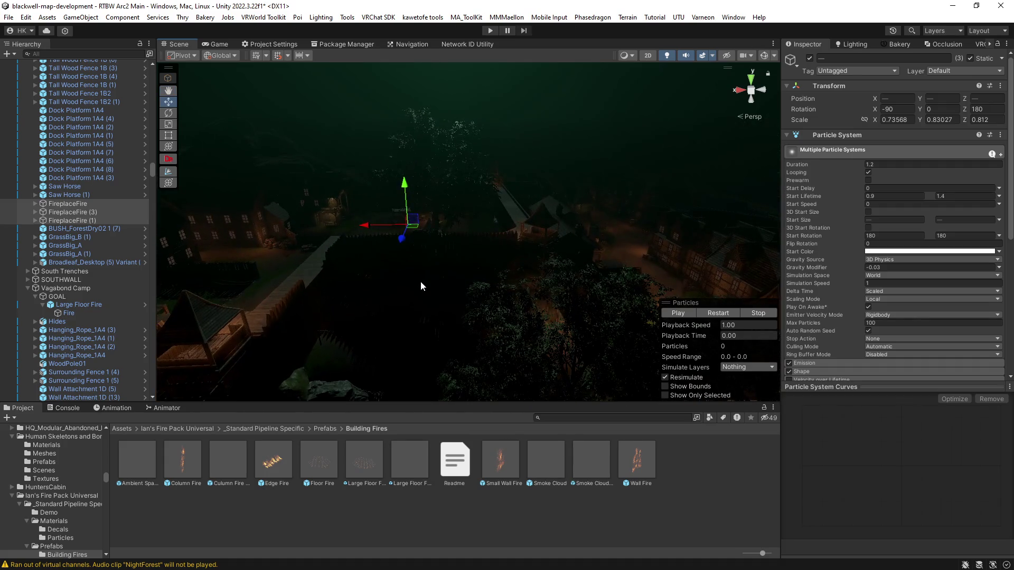
{"action": "mouse_move", "coordinate": [606, 274]}
{"action": "left_mouse_down"}
{"action": "mouse_move", "coordinate": [591, 267]}
{"action": "mouse_move", "coordinate": [621, 268]}
{"action": "mouse_move", "coordinate": [611, 283]}
{"action": "mouse_move", "coordinate": [528, 264]}
{"action": "left_mouse_up"}
Expand each FireplaceFire, select Fireplace Audio, FireCollider and Sparks, and enable scene Gizmos.
{"action": "left_click", "coordinate": [33, 204]}
{"action": "left_click", "coordinate": [34, 204]}
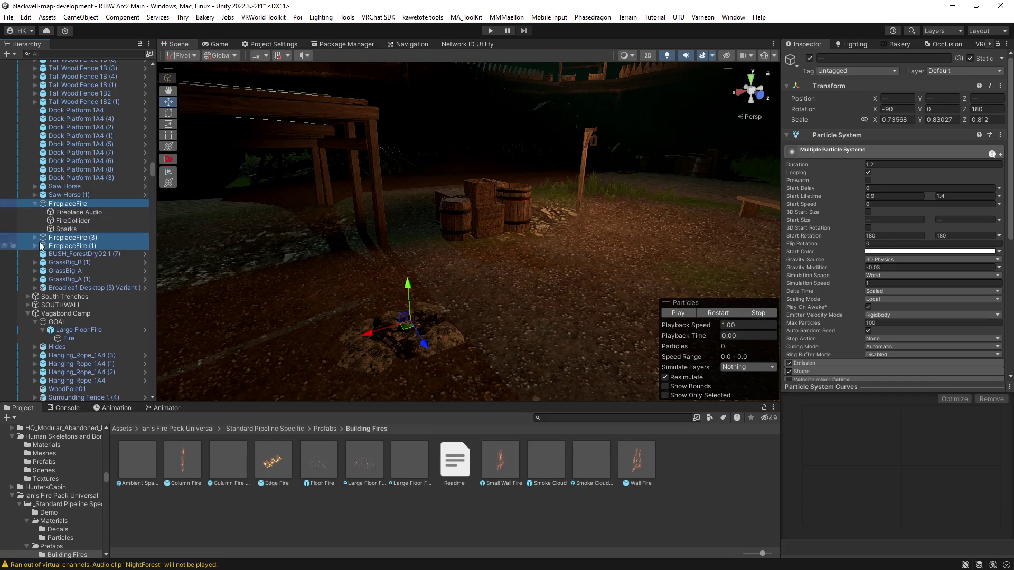
{"action": "left_click", "coordinate": [35, 238]}
{"action": "left_click", "coordinate": [34, 272]}
{"action": "left_click", "coordinate": [72, 277]}
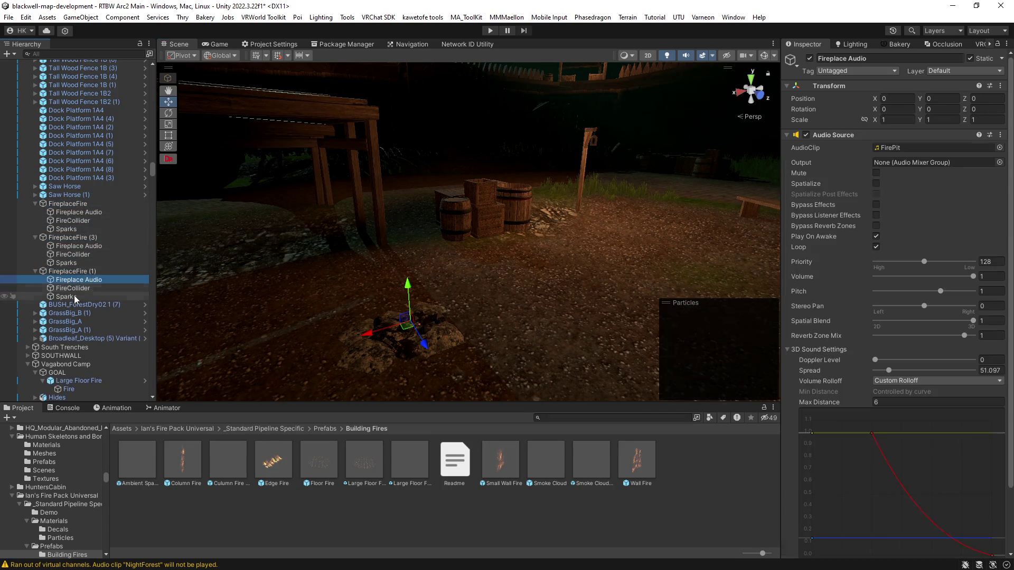
{"action": "left_click", "coordinate": [74, 297], "text": "shift"}
{"action": "mouse_move", "coordinate": [607, 242]}
{"action": "left_mouse_down"}
{"action": "mouse_move", "coordinate": [702, 158]}
{"action": "mouse_move", "coordinate": [764, 58]}
{"action": "left_mouse_up"}
{"action": "left_click", "coordinate": [764, 56]}
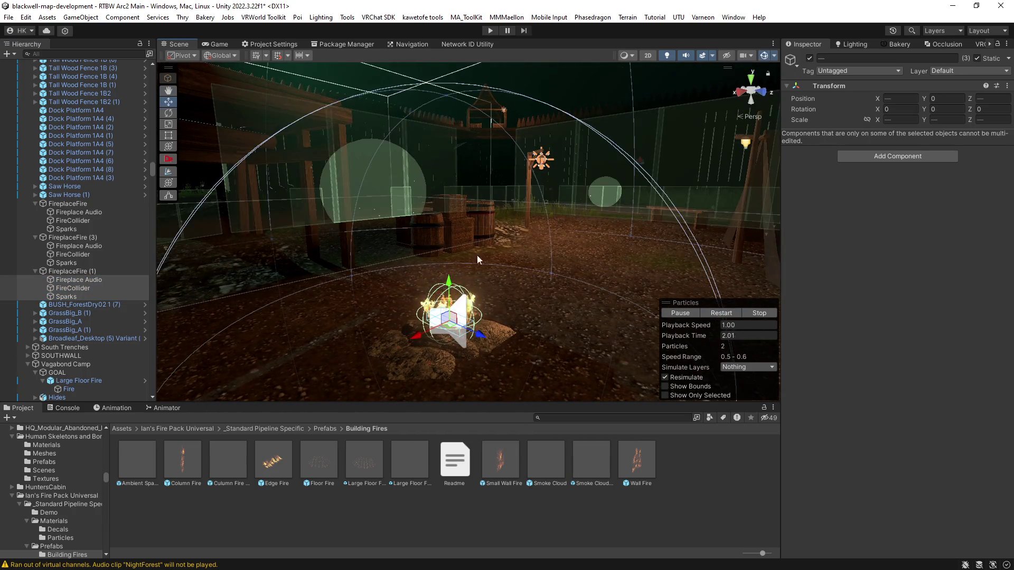
Check the Fireplace Audio, FireCollider and Sparks settings, then select the Large Floor Fire.
{"action": "left_click", "coordinate": [62, 278]}
{"action": "left_click", "coordinate": [66, 290]}
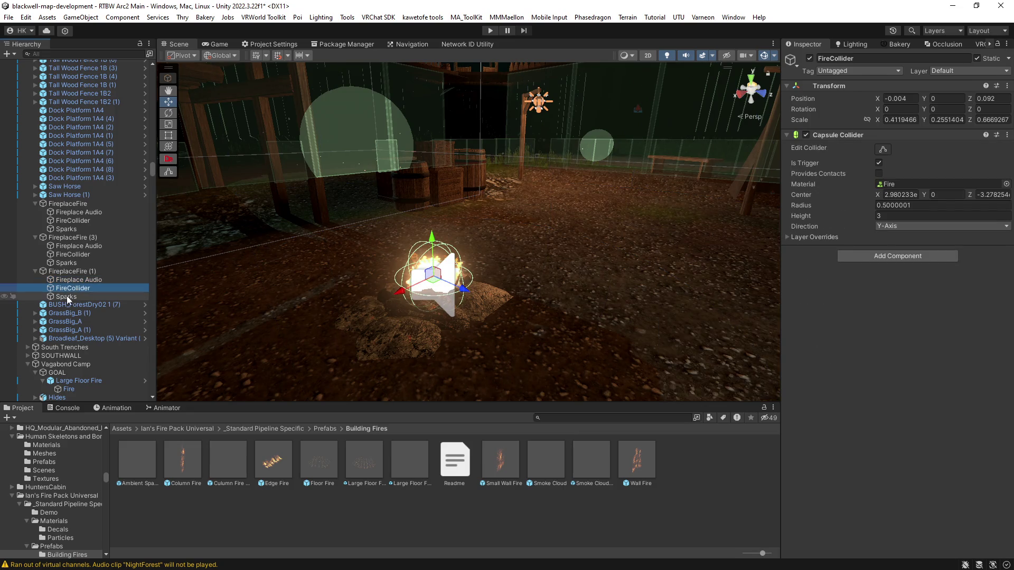
{"action": "left_click", "coordinate": [66, 296]}
{"action": "left_click", "coordinate": [71, 288]}
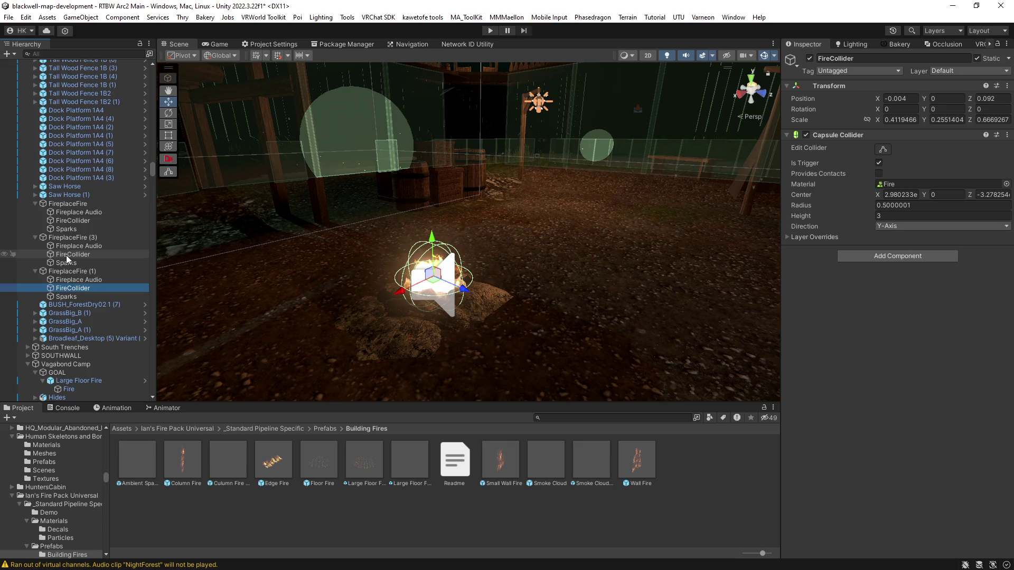
{"action": "left_click", "coordinate": [65, 255]}
{"action": "left_click", "coordinate": [67, 246]}
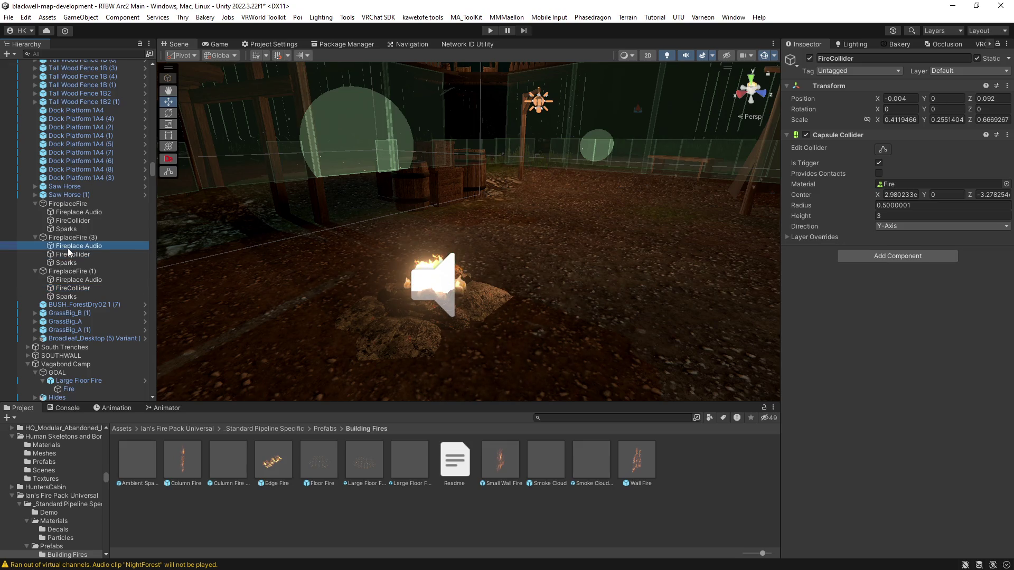
{"action": "left_click", "coordinate": [75, 212]}
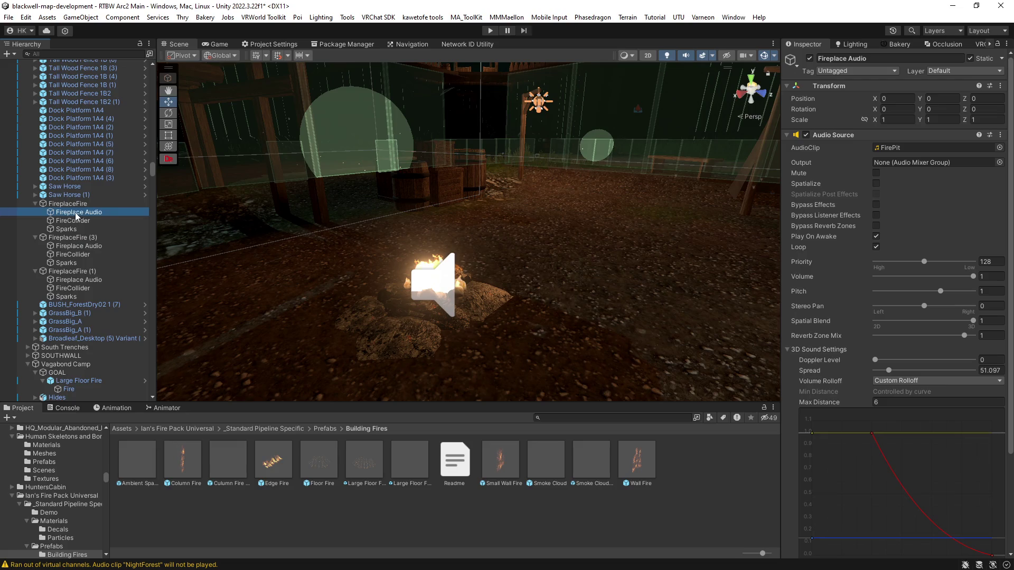
{"action": "left_click", "coordinate": [67, 204]}
{"action": "mouse_move", "coordinate": [422, 237]}
{"action": "left_mouse_down"}
{"action": "mouse_move", "coordinate": [688, 294]}
{"action": "mouse_move", "coordinate": [660, 296]}
{"action": "mouse_move", "coordinate": [471, 244]}
{"action": "mouse_move", "coordinate": [640, 256]}
{"action": "mouse_move", "coordinate": [633, 242]}
{"action": "mouse_move", "coordinate": [596, 232]}
{"action": "mouse_move", "coordinate": [544, 236]}
{"action": "left_mouse_up"}
{"action": "left_click", "coordinate": [541, 236]}
Frame Large Floor Fire and paste a FireplaceFire copy under it.
{"action": "key", "text": "f"}
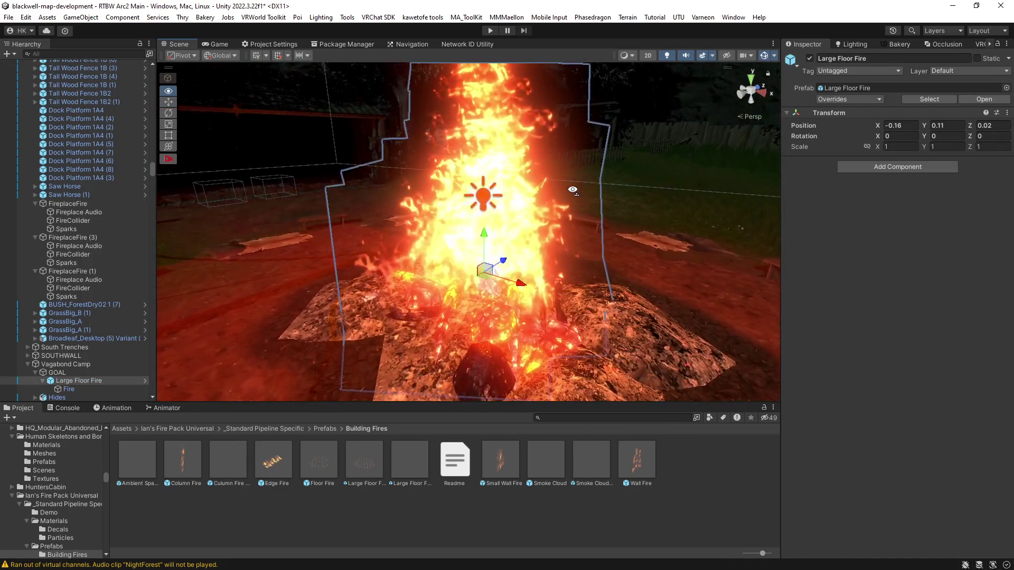
{"action": "scroll", "coordinate": [83, 350], "scroll_direction": "down", "scroll_amount": 3}
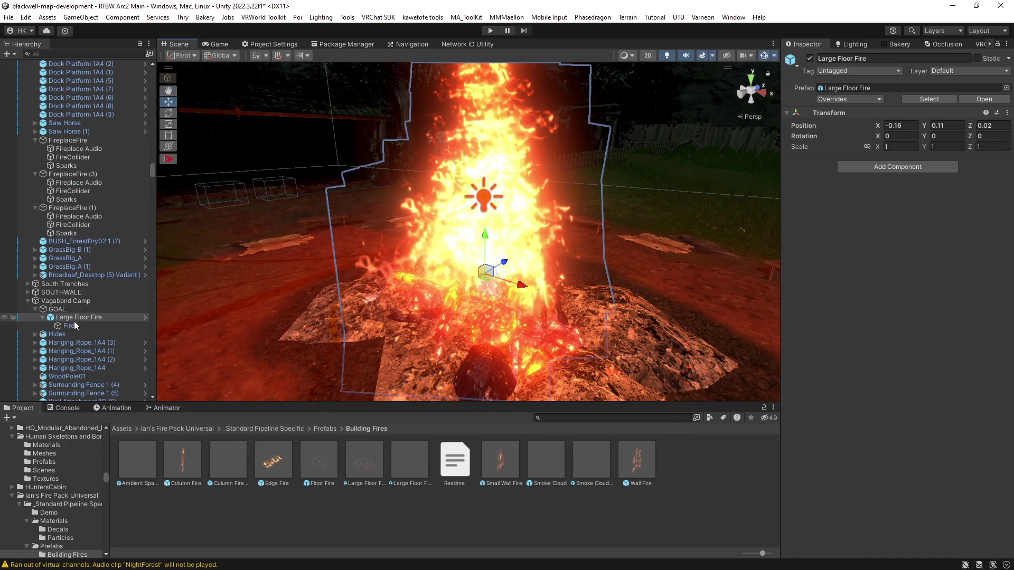
{"action": "key", "text": "ctrl+shift+v"}
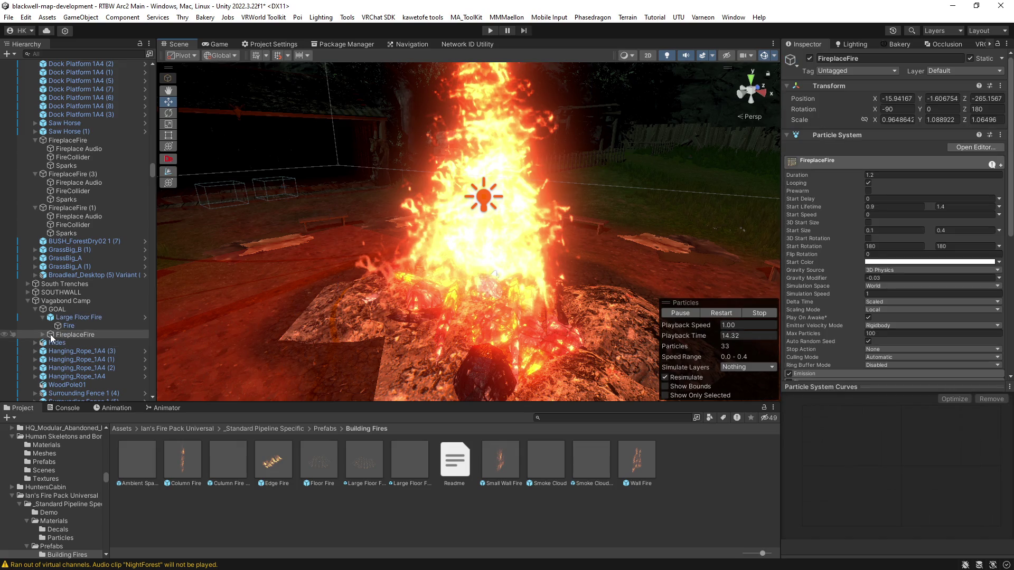
Set the FireplaceFire's X and Z position to 0, restoring its -90 X rotation.
{"action": "left_click", "coordinate": [898, 98]}
{"action": "type", "text": "0"}
{"action": "left_click", "coordinate": [945, 98]}
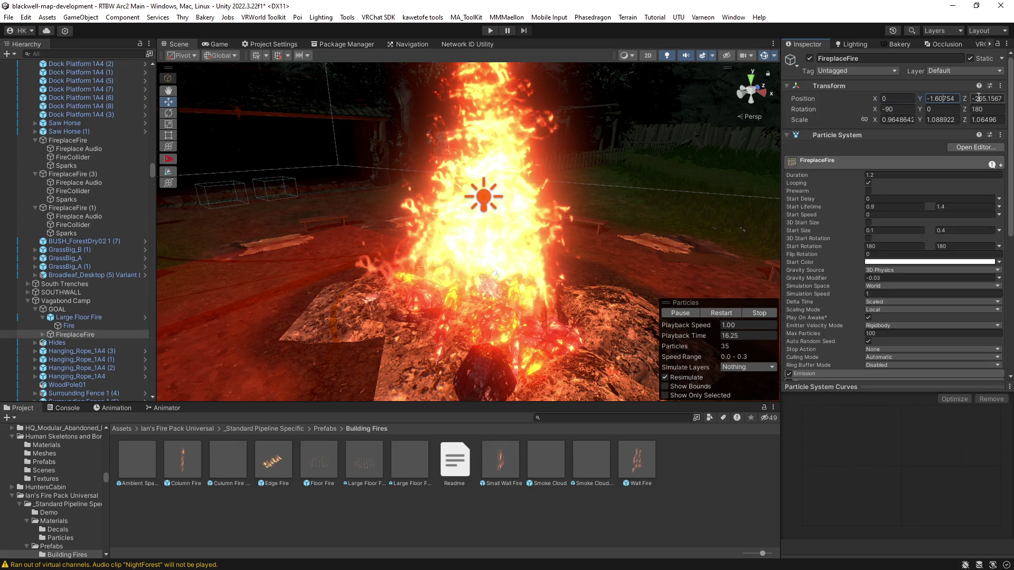
{"action": "left_click", "coordinate": [978, 99]}
{"action": "type", "text": "0"}
{"action": "left_click", "coordinate": [978, 109]}
{"action": "type", "text": "0"}
{"action": "left_click", "coordinate": [897, 108]}
{"action": "key", "text": "BackSpace"}
{"action": "type", "text": "0"}
{"action": "left_click", "coordinate": [900, 119]}
{"action": "key", "text": "BackSpace"}
{"action": "key", "text": "Return"}
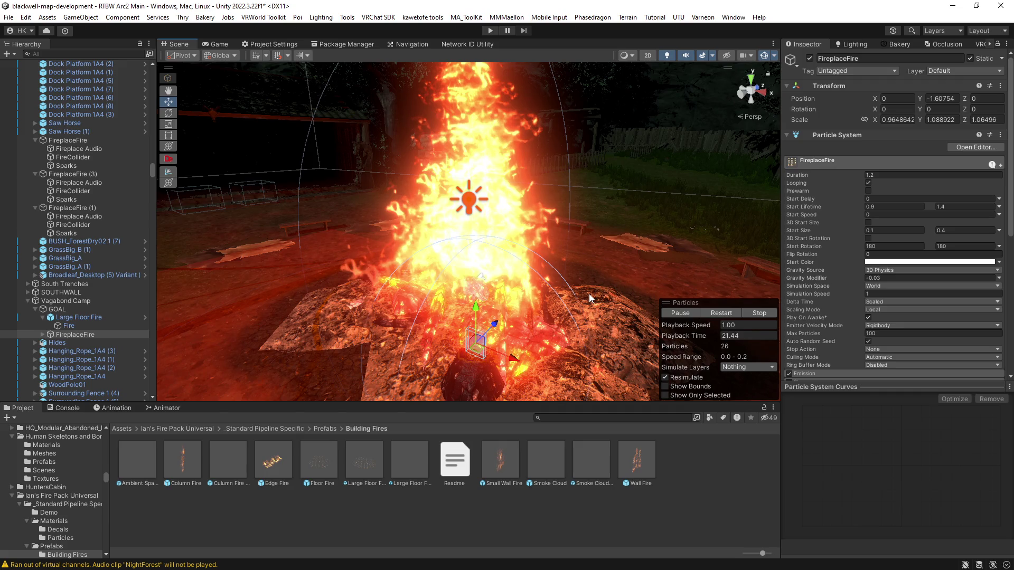
{"action": "key", "text": "ctrl+z"}
{"action": "left_click_drag", "start_coordinate": [604, 335], "coordinate": [534, 271]}
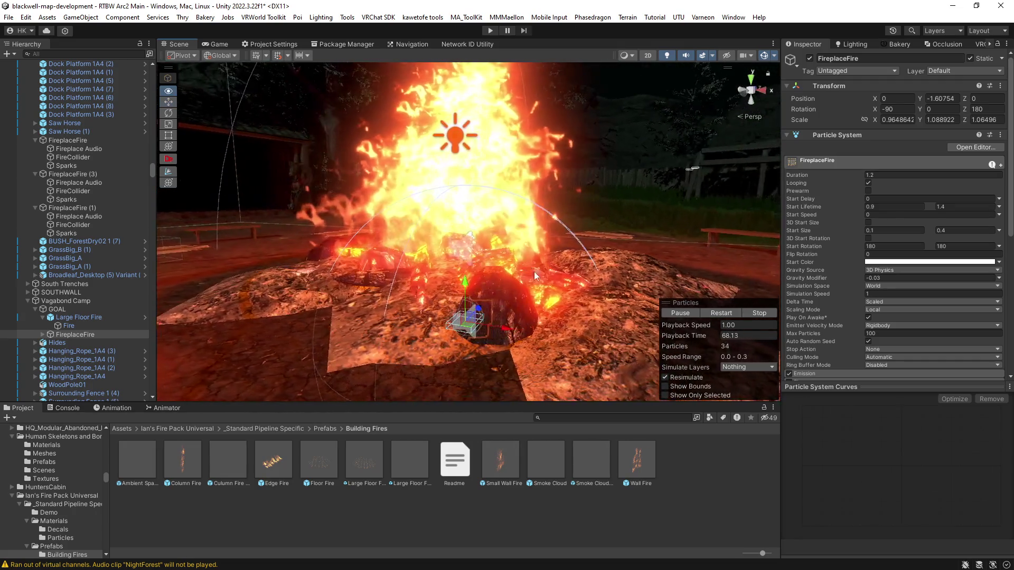
Restart the particles and raise the FireplaceFire onto the bonfire, to about Y 0.184.
{"action": "left_click", "coordinate": [715, 314]}
{"action": "left_click_drag", "start_coordinate": [466, 285], "coordinate": [465, 186]}
{"action": "left_click", "coordinate": [42, 334]}
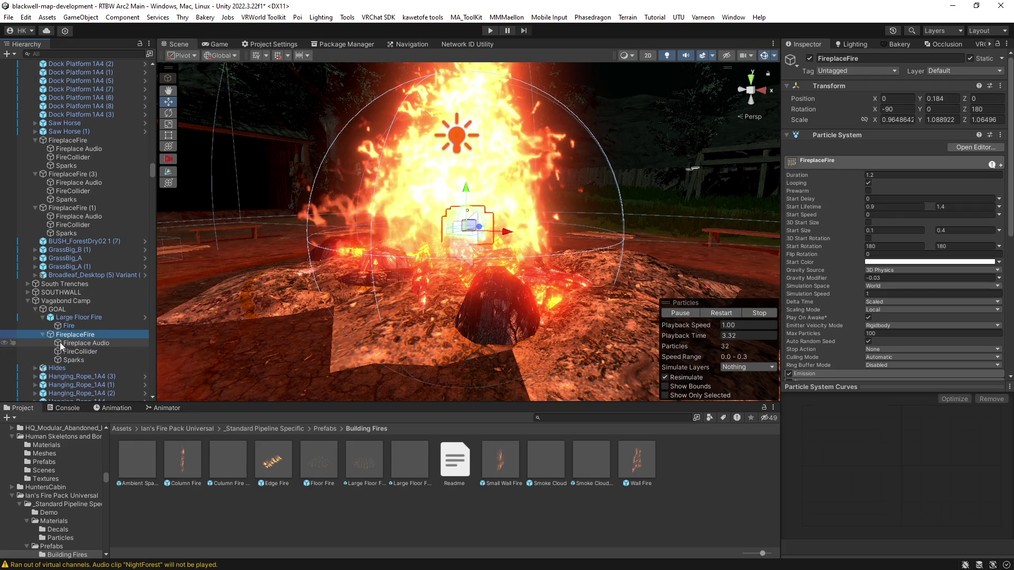
Expand FireplaceFire and select its Sparks child to show the Particle System settings.
{"action": "left_click", "coordinate": [74, 343]}
{"action": "left_click", "coordinate": [78, 352]}
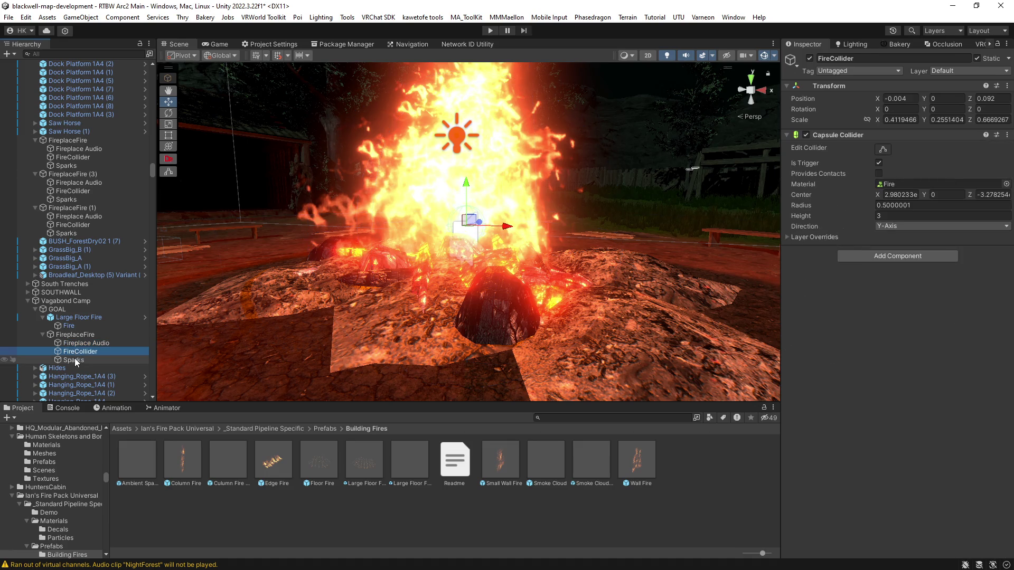
{"action": "left_click", "coordinate": [75, 361], "text": "ctrl"}
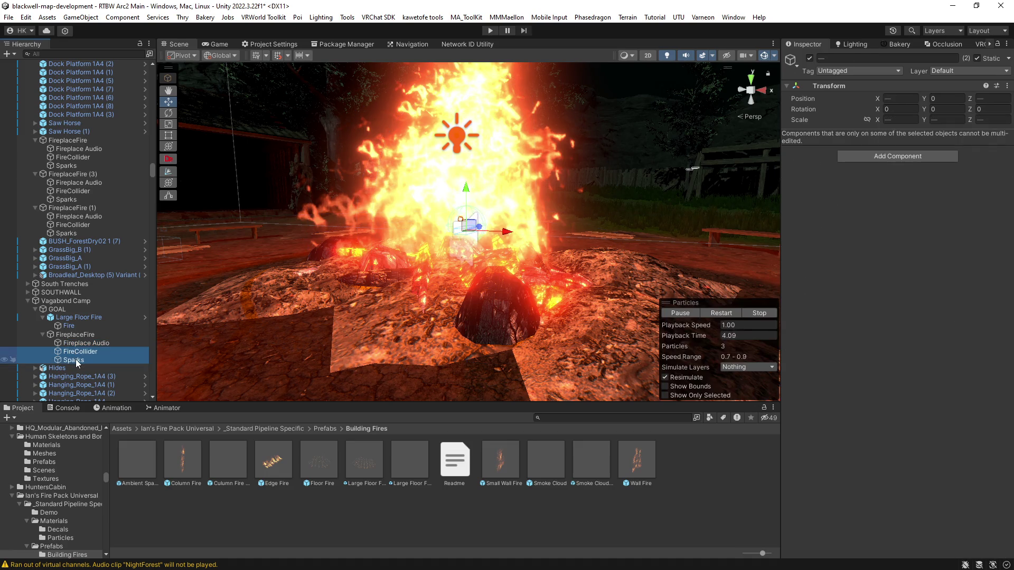
{"action": "left_click", "coordinate": [76, 360]}
{"action": "mouse_move", "coordinate": [516, 270]}
{"action": "left_mouse_down"}
{"action": "mouse_move", "coordinate": [533, 311]}
{"action": "mouse_move", "coordinate": [580, 325]}
{"action": "left_mouse_up"}
{"action": "scroll", "coordinate": [913, 323], "scroll_direction": "down", "scroll_amount": 3}
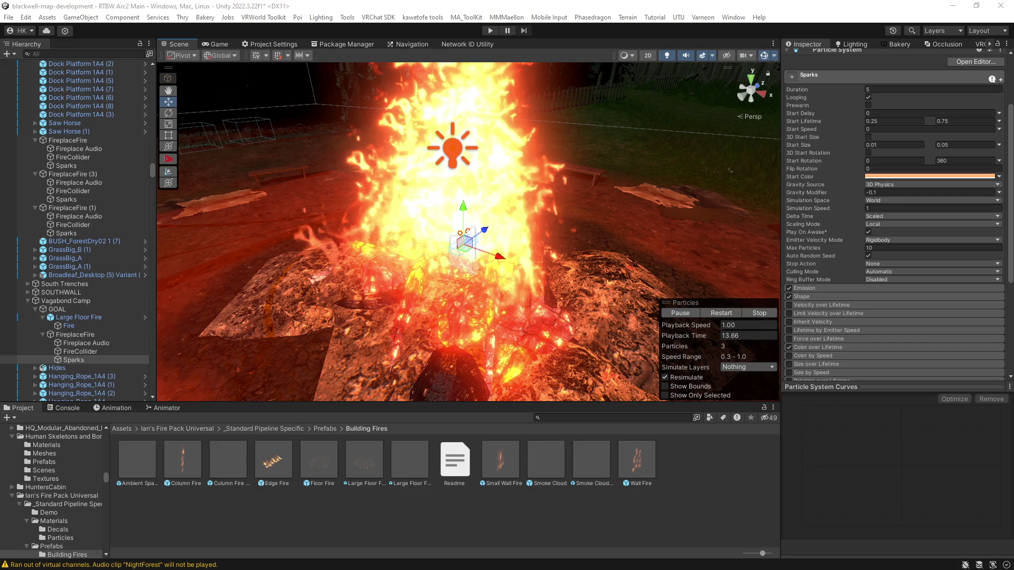
{"action": "mouse_move", "coordinate": [581, 222]}
{"action": "left_mouse_down"}
{"action": "mouse_move", "coordinate": [631, 227]}
{"action": "mouse_move", "coordinate": [685, 255]}
{"action": "left_mouse_up"}
Resize the Sparks emitter box shape to X scale 3.69 and Y scale 2.65.
{"action": "left_click", "coordinate": [835, 287]}
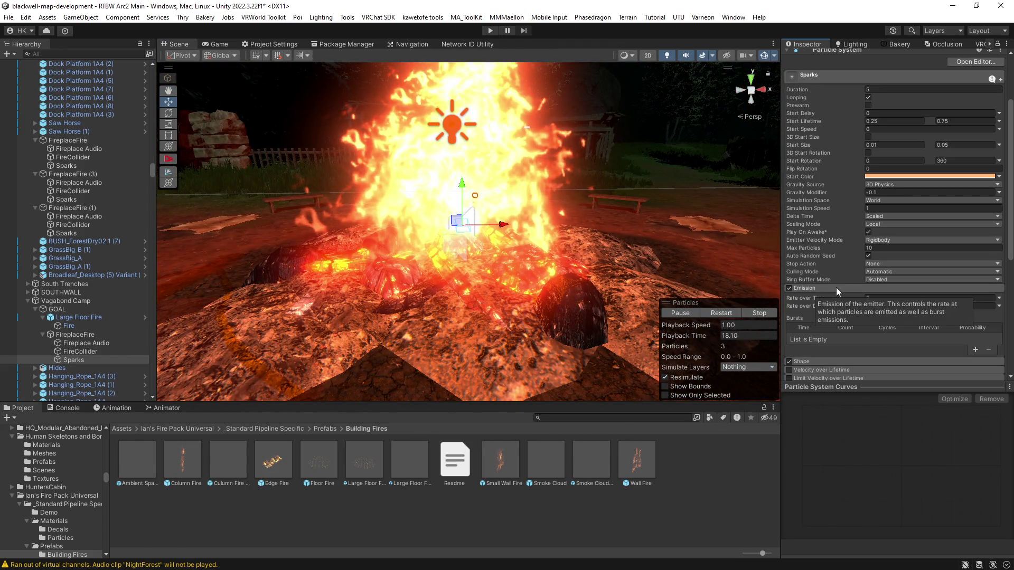
{"action": "scroll", "coordinate": [831, 285], "scroll_direction": "down", "scroll_amount": 3}
{"action": "left_click", "coordinate": [831, 233]}
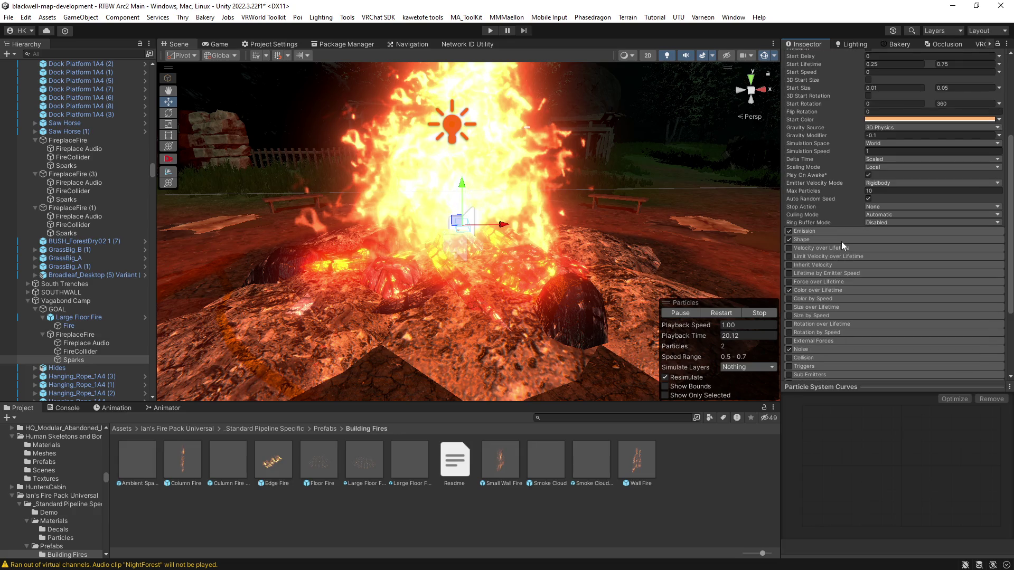
{"action": "left_click", "coordinate": [841, 240]}
{"action": "left_click", "coordinate": [892, 293]}
{"action": "type", "text": "3.65"}
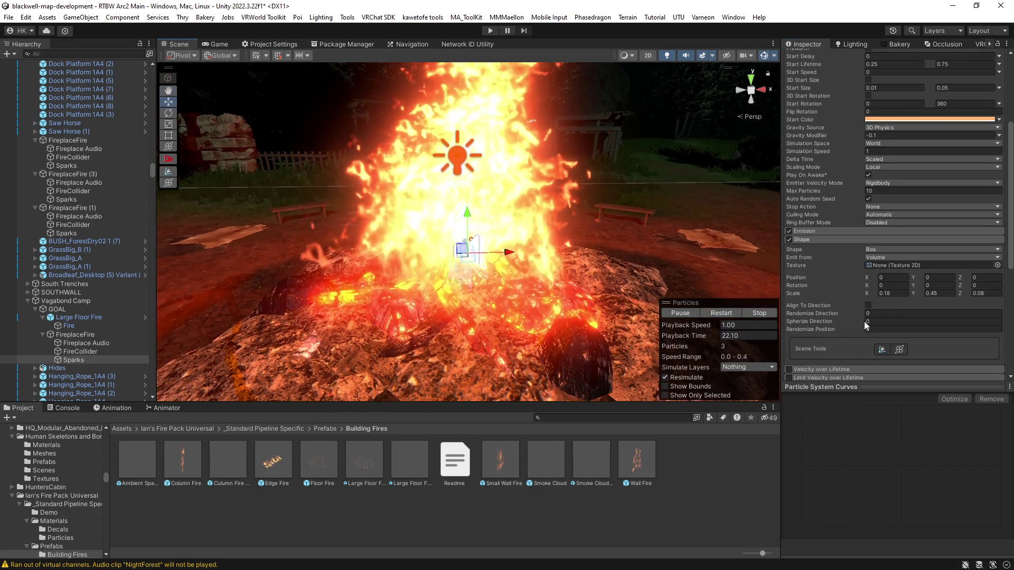
{"action": "key", "text": "BackSpace"}
{"action": "type", "text": "9"}
{"action": "left_click_drag", "start_coordinate": [915, 294], "coordinate": [945, 294]}
{"action": "left_click_drag", "start_coordinate": [606, 286], "coordinate": [554, 288]}
{"action": "left_click_drag", "start_coordinate": [916, 293], "coordinate": [919, 294]}
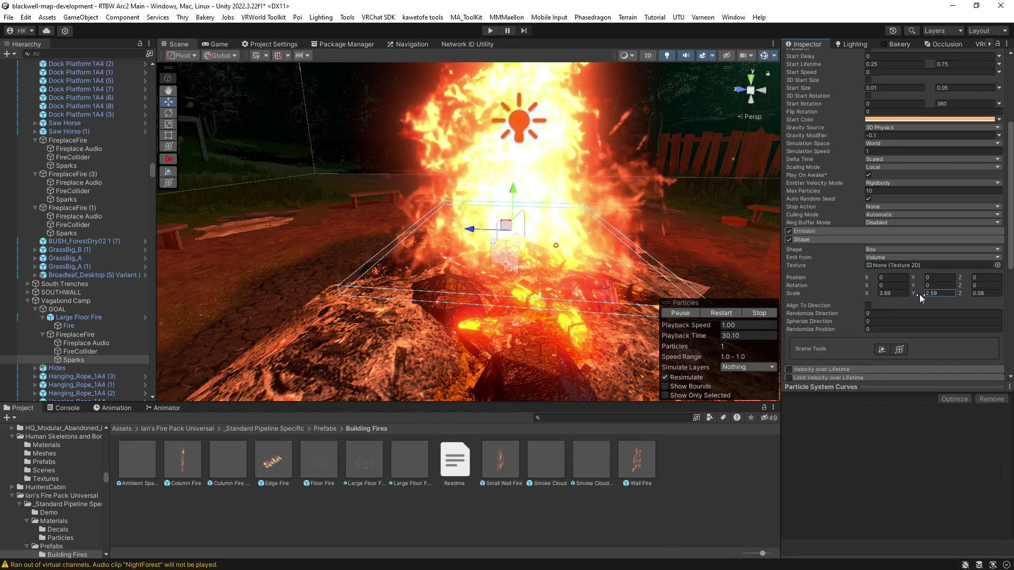
{"action": "mouse_move", "coordinate": [465, 212]}
{"action": "left_mouse_down"}
{"action": "mouse_move", "coordinate": [446, 212]}
{"action": "mouse_move", "coordinate": [481, 196]}
{"action": "left_mouse_up"}
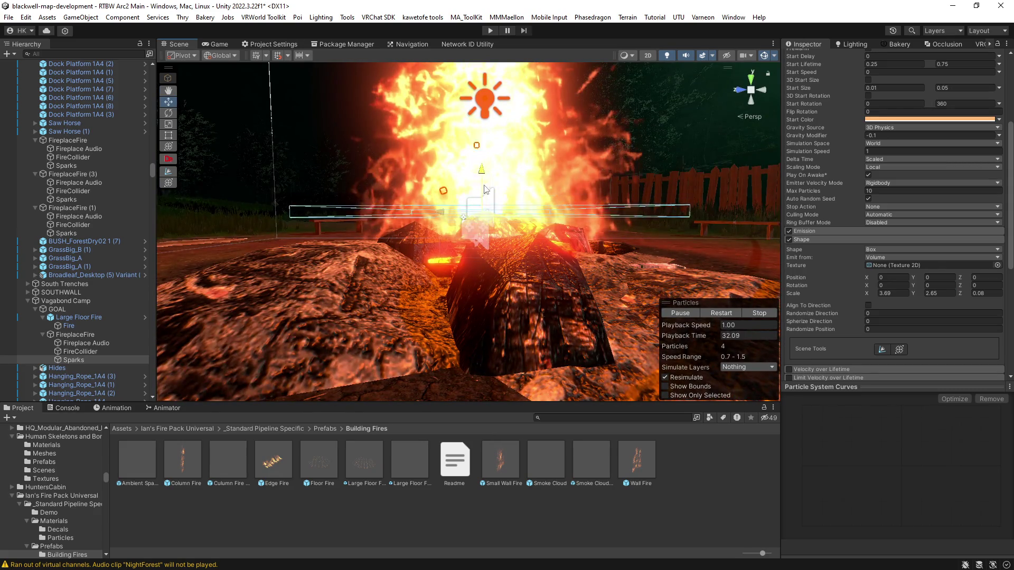
{"action": "mouse_move", "coordinate": [484, 231]}
{"action": "left_mouse_down"}
{"action": "mouse_move", "coordinate": [415, 219]}
{"action": "mouse_move", "coordinate": [421, 211]}
{"action": "left_mouse_up"}
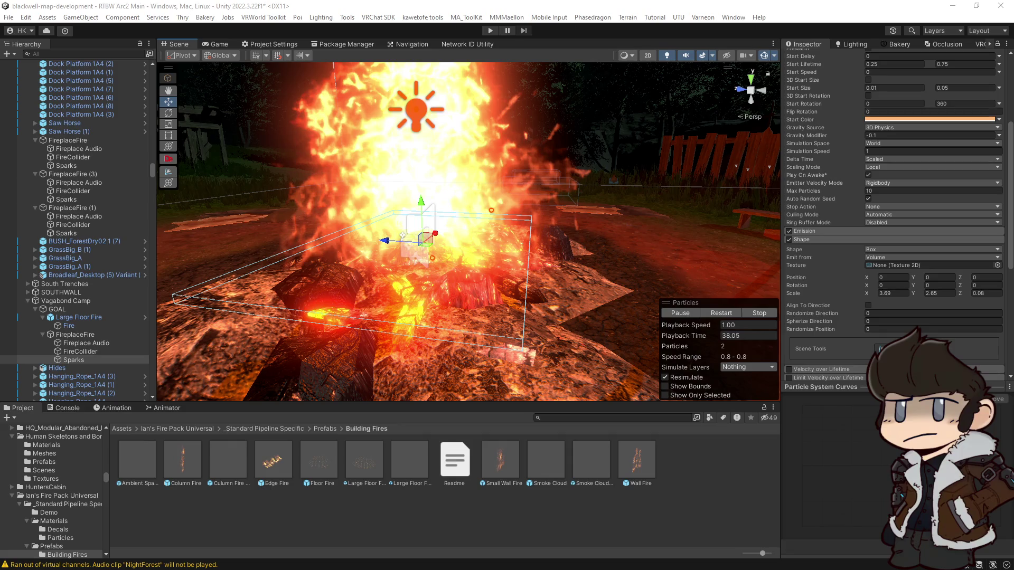
Set the Sparks emission rate over time to 20.
{"action": "left_click_drag", "start_coordinate": [624, 262], "coordinate": [624, 251]}
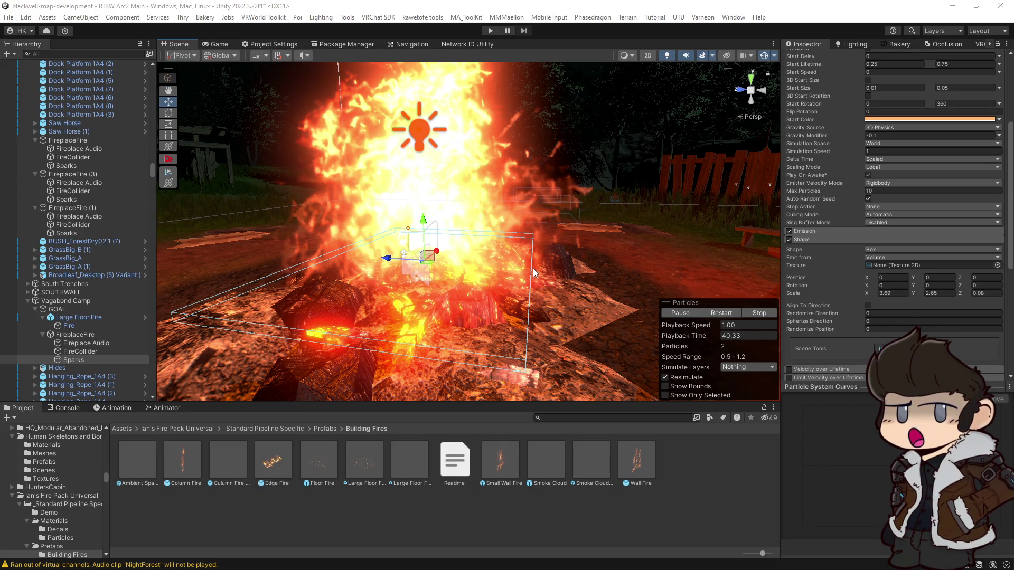
{"action": "mouse_move", "coordinate": [534, 268]}
{"action": "left_mouse_down"}
{"action": "mouse_move", "coordinate": [635, 255]}
{"action": "mouse_move", "coordinate": [827, 285]}
{"action": "left_mouse_up"}
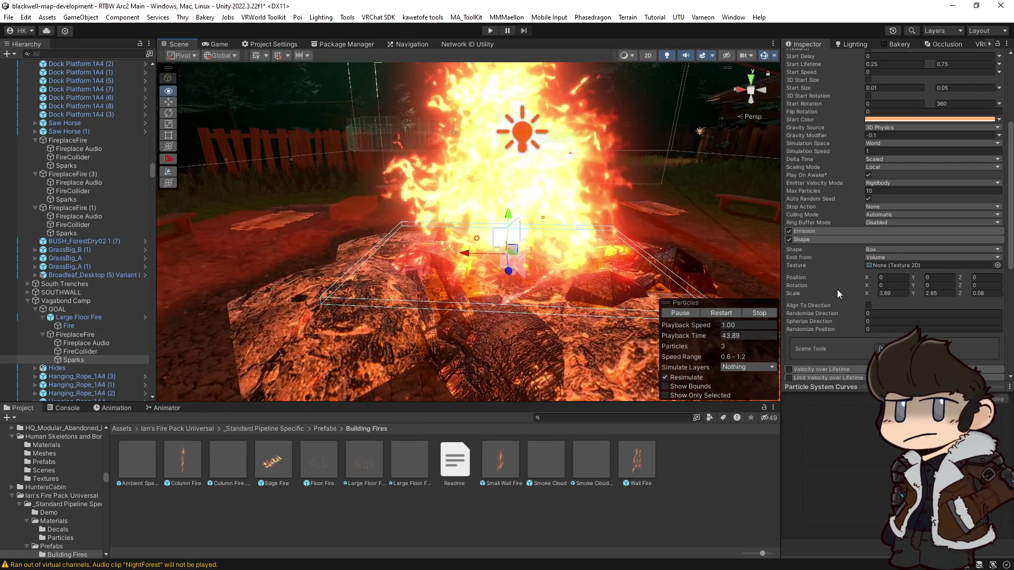
{"action": "scroll", "coordinate": [854, 302], "scroll_direction": "up", "scroll_amount": 2}
{"action": "scroll", "coordinate": [822, 267], "scroll_direction": "up", "scroll_amount": 3}
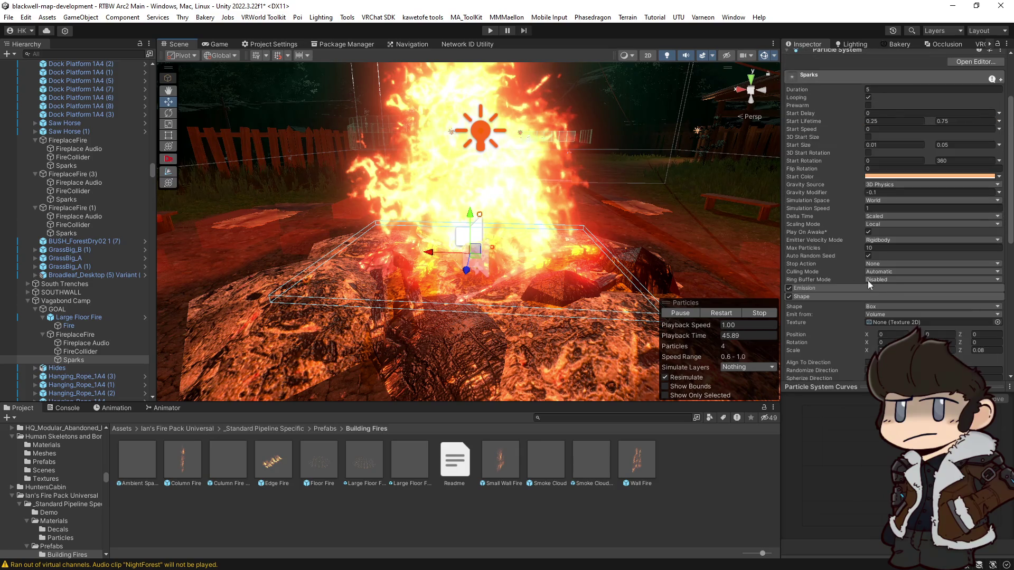
{"action": "left_click_drag", "start_coordinate": [619, 242], "coordinate": [654, 248]}
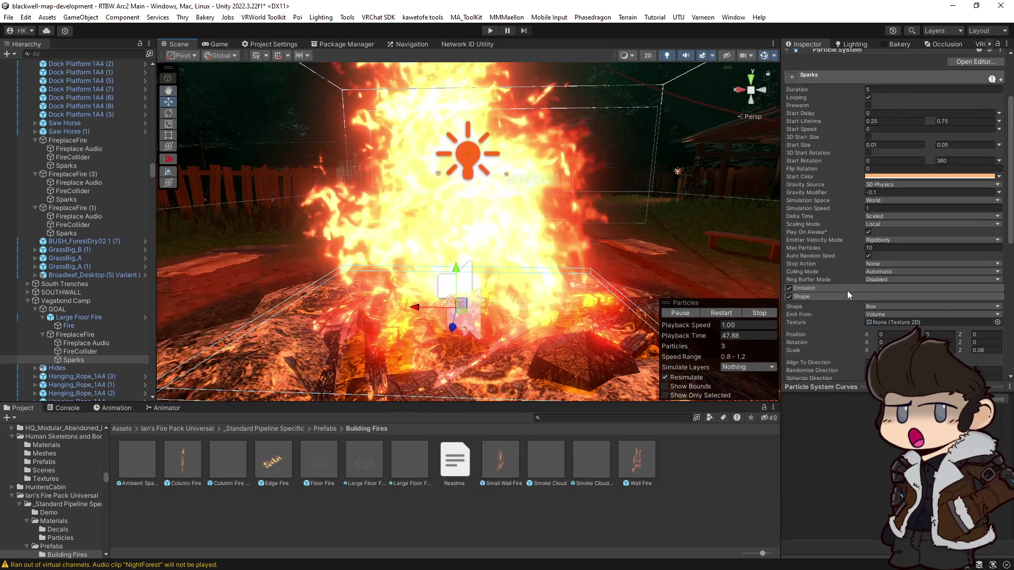
{"action": "left_click", "coordinate": [838, 287]}
{"action": "left_click", "coordinate": [884, 299]}
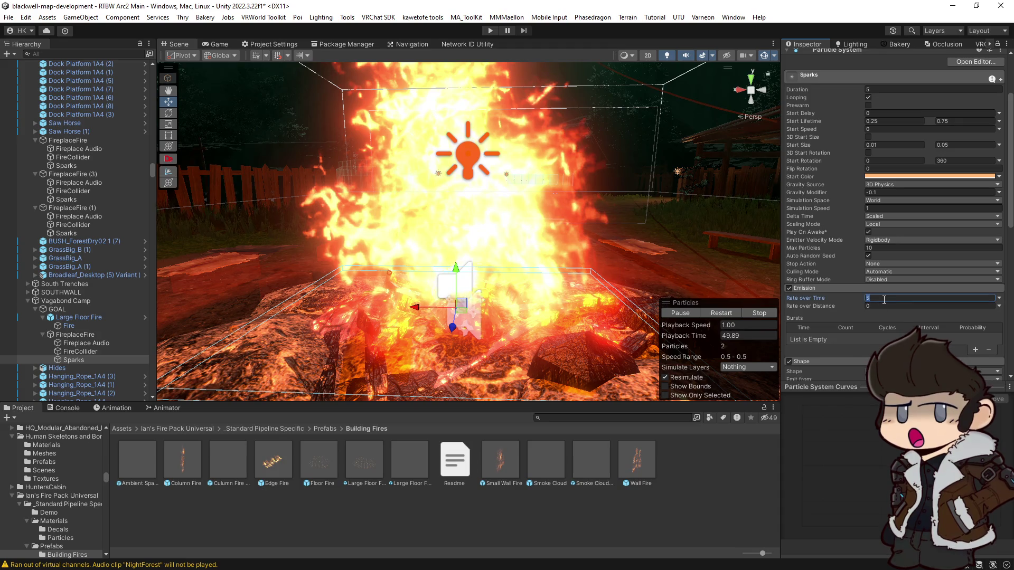
{"action": "type", "text": "20"}
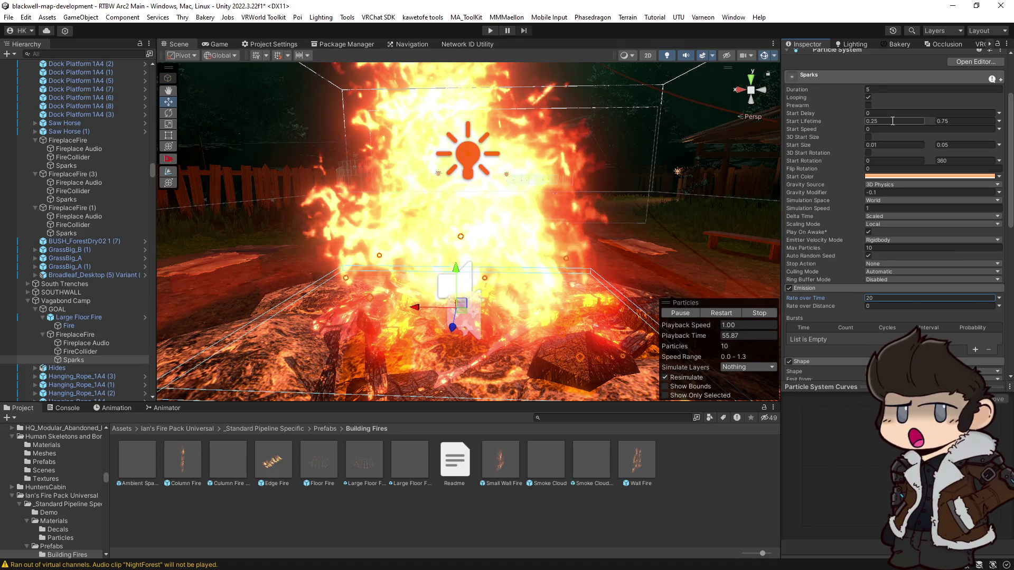
Set the Sparks start lifetime to a 1–2 second range.
{"action": "left_click", "coordinate": [953, 122]}
{"action": "type", "text": "2"}
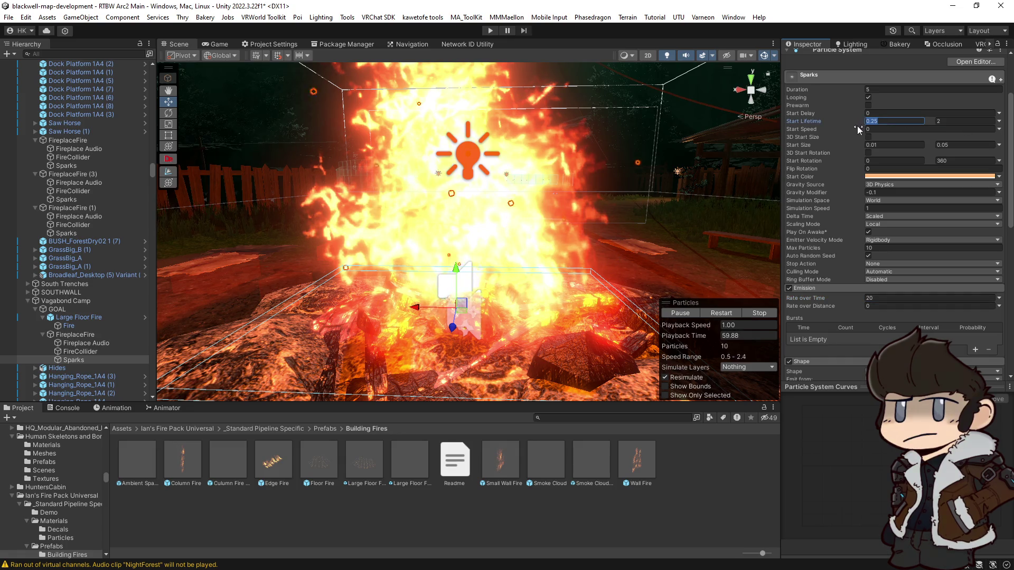
{"action": "type", "text": "1"}
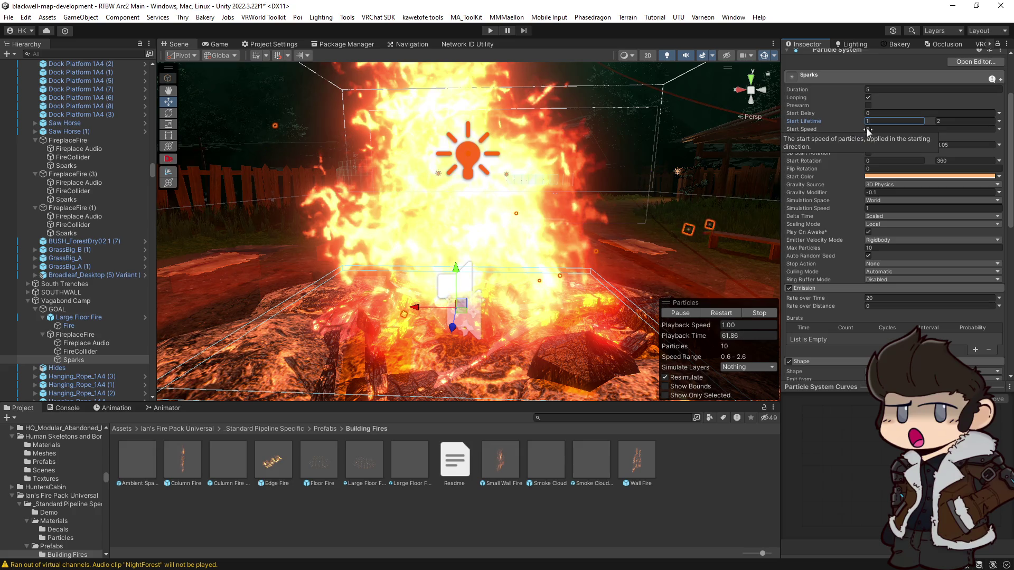
{"action": "mouse_move", "coordinate": [716, 152]}
{"action": "left_mouse_down"}
{"action": "mouse_move", "coordinate": [673, 191]}
{"action": "mouse_move", "coordinate": [506, 248]}
{"action": "left_mouse_up"}
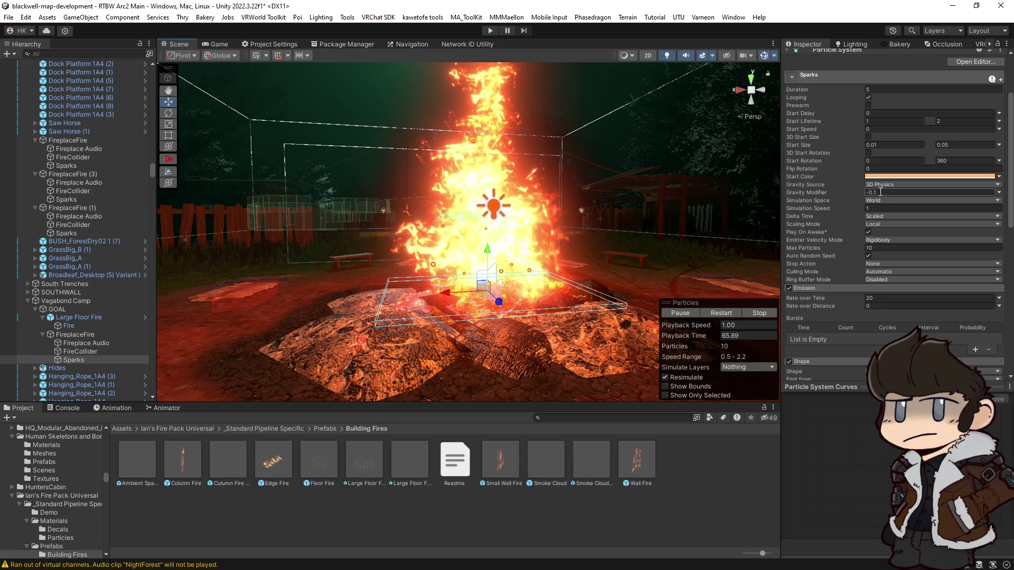
Make the Sparks gravity modifier random between two constants, -0.05 and -0.2.
{"action": "left_click", "coordinate": [998, 194]}
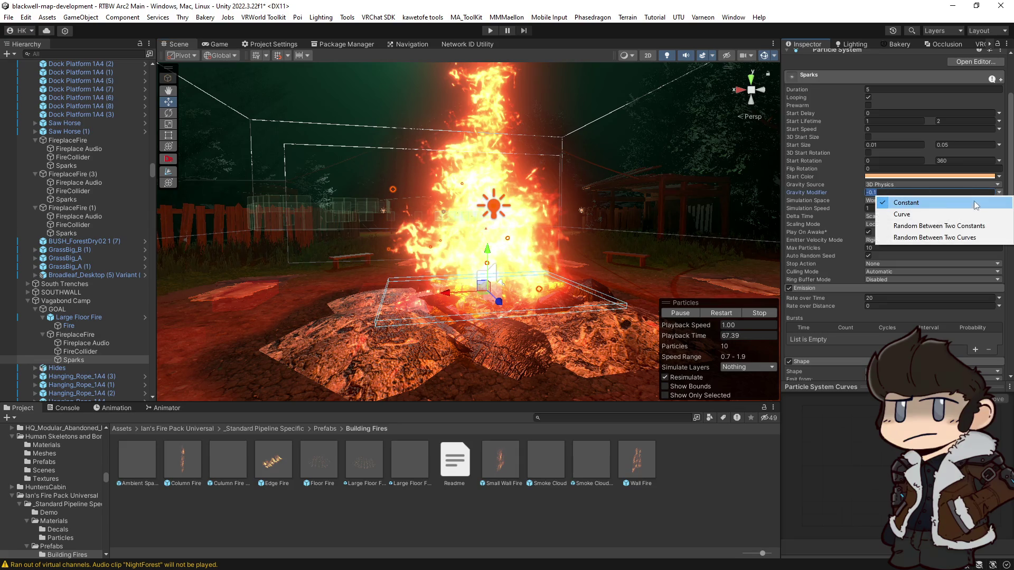
{"action": "left_click", "coordinate": [908, 224]}
{"action": "type", "text": "-0.05"}
{"action": "left_click", "coordinate": [947, 193]}
{"action": "type", "text": "-0.2"}
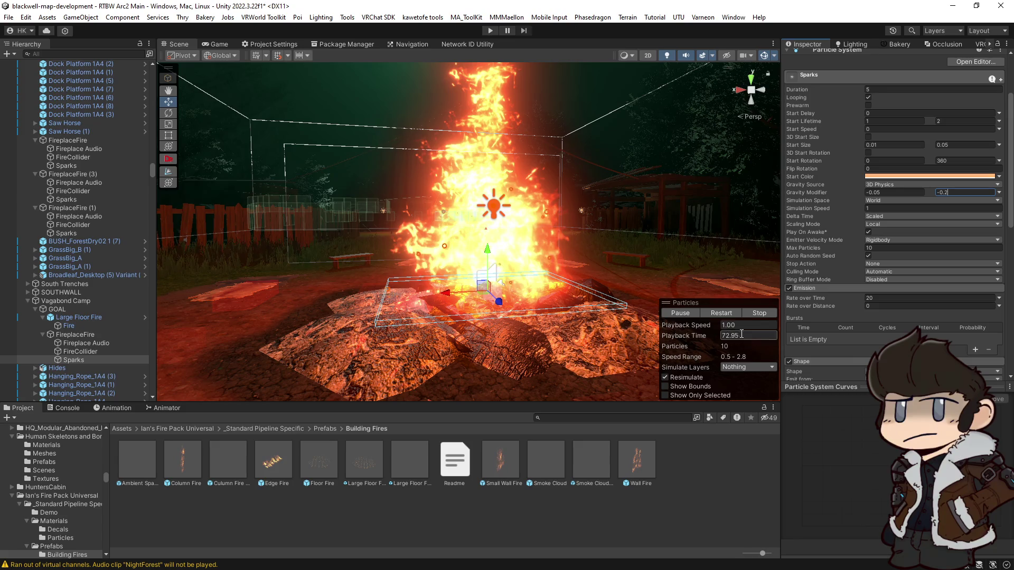
{"action": "left_click", "coordinate": [721, 313]}
Limit the Sparks system to 30 max particles, viewing the fire up close.
{"action": "key", "text": "f"}
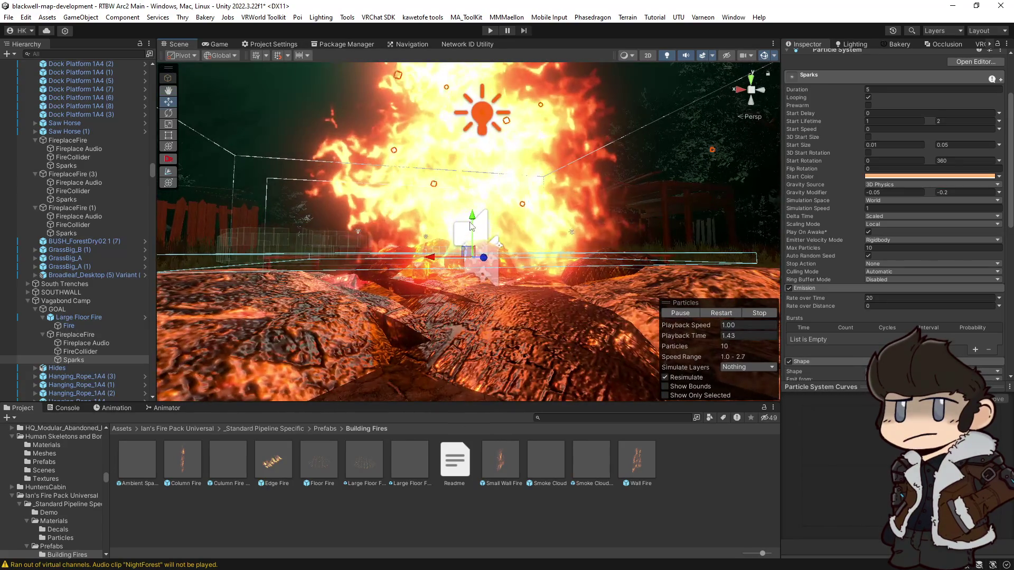
{"action": "left_click_drag", "start_coordinate": [471, 226], "coordinate": [538, 266]}
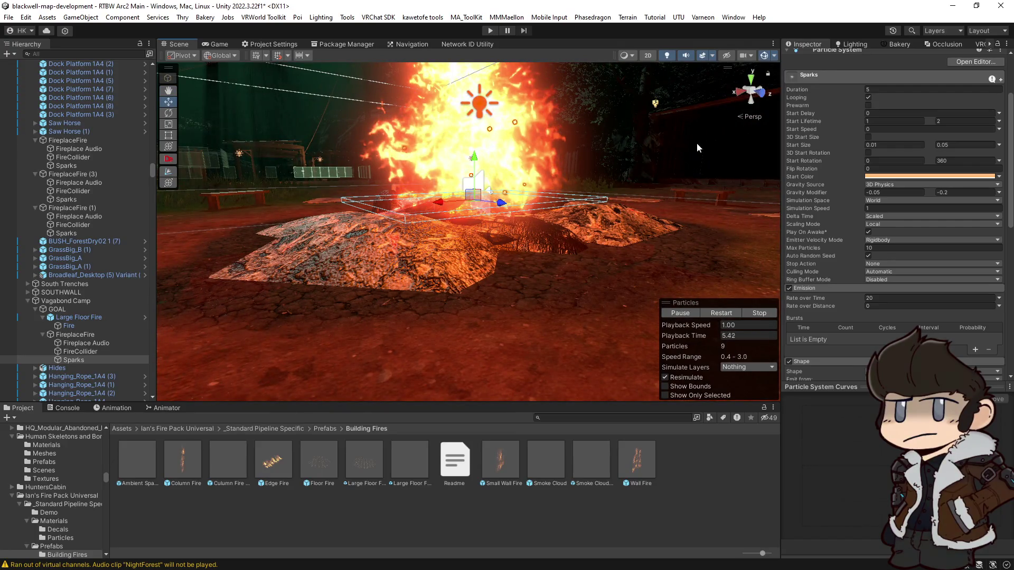
{"action": "mouse_move", "coordinate": [528, 253]}
{"action": "left_mouse_down"}
{"action": "mouse_move", "coordinate": [425, 203]}
{"action": "mouse_move", "coordinate": [490, 213]}
{"action": "left_mouse_up"}
{"action": "key", "text": "w"}
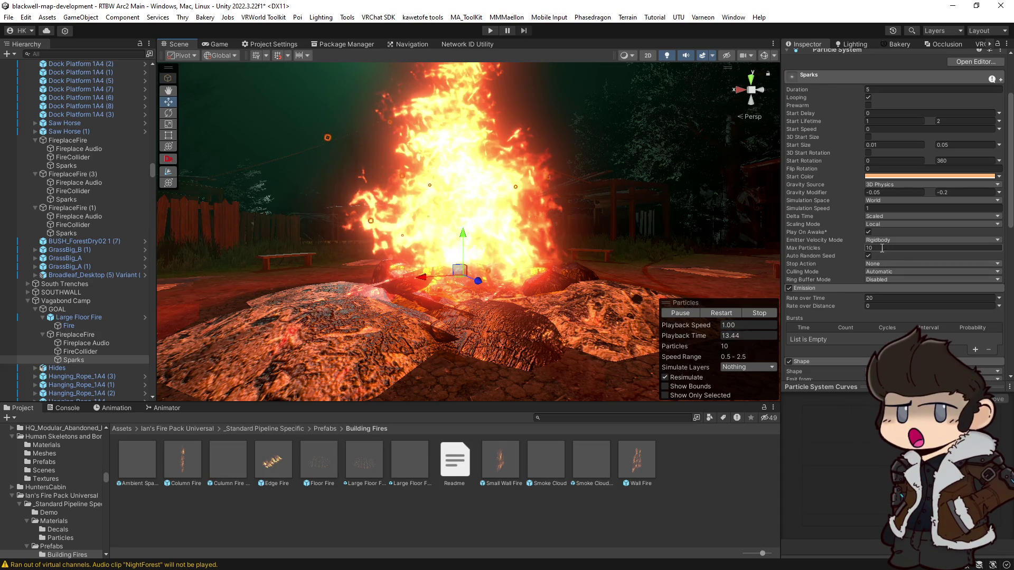
{"action": "type", "text": "30"}
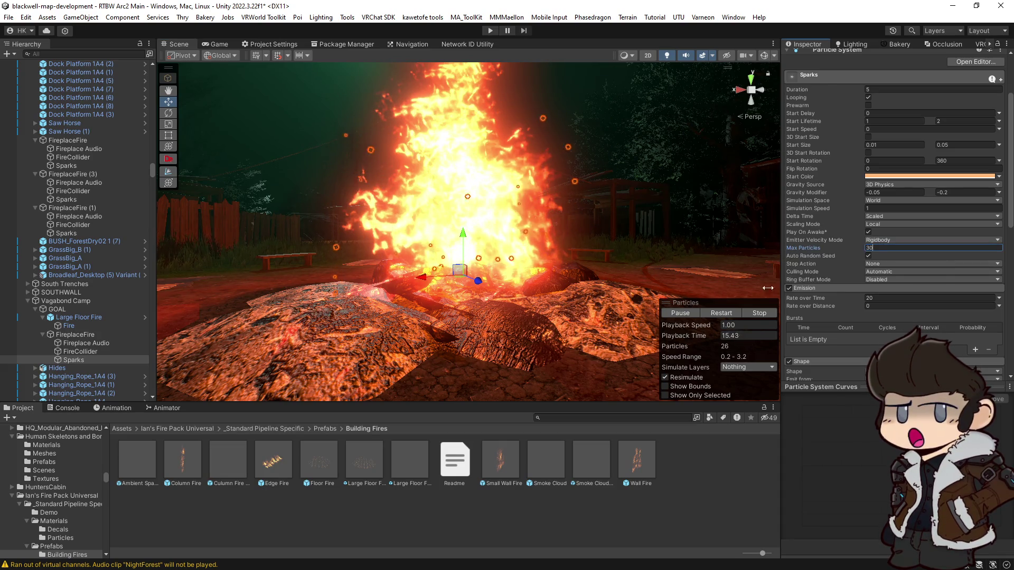
{"action": "mouse_move", "coordinate": [547, 252]}
{"action": "left_mouse_down"}
{"action": "mouse_move", "coordinate": [705, 246]}
{"action": "mouse_move", "coordinate": [599, 233]}
{"action": "mouse_move", "coordinate": [654, 227]}
{"action": "left_mouse_up"}
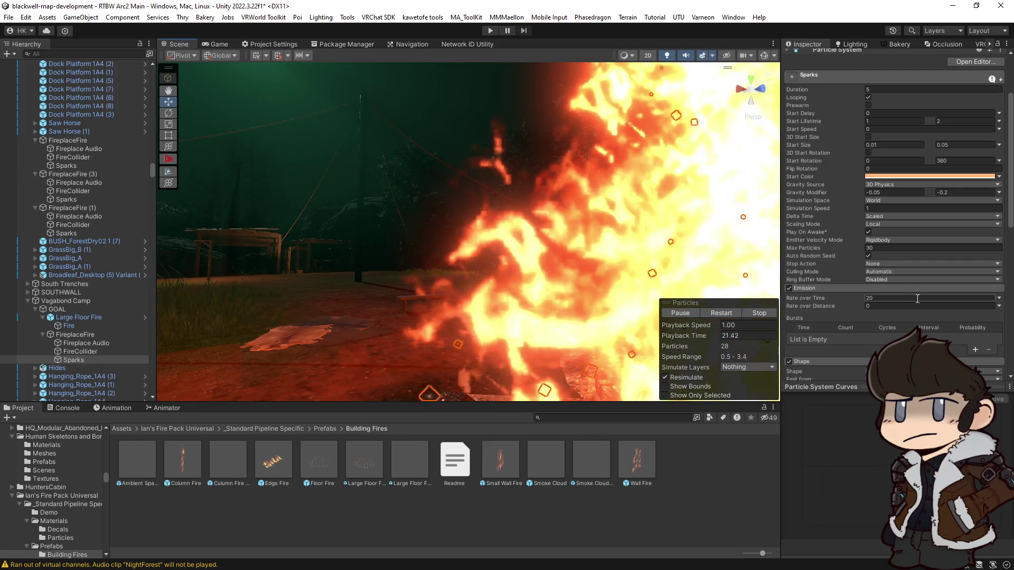
Pause the particle preview and expand the Sparks Renderer module showing the light-rays_001 material.
{"action": "left_click", "coordinate": [685, 312]}
{"action": "mouse_move", "coordinate": [541, 282]}
{"action": "left_mouse_down"}
{"action": "mouse_move", "coordinate": [497, 301]}
{"action": "mouse_move", "coordinate": [543, 303]}
{"action": "mouse_move", "coordinate": [532, 322]}
{"action": "left_mouse_up"}
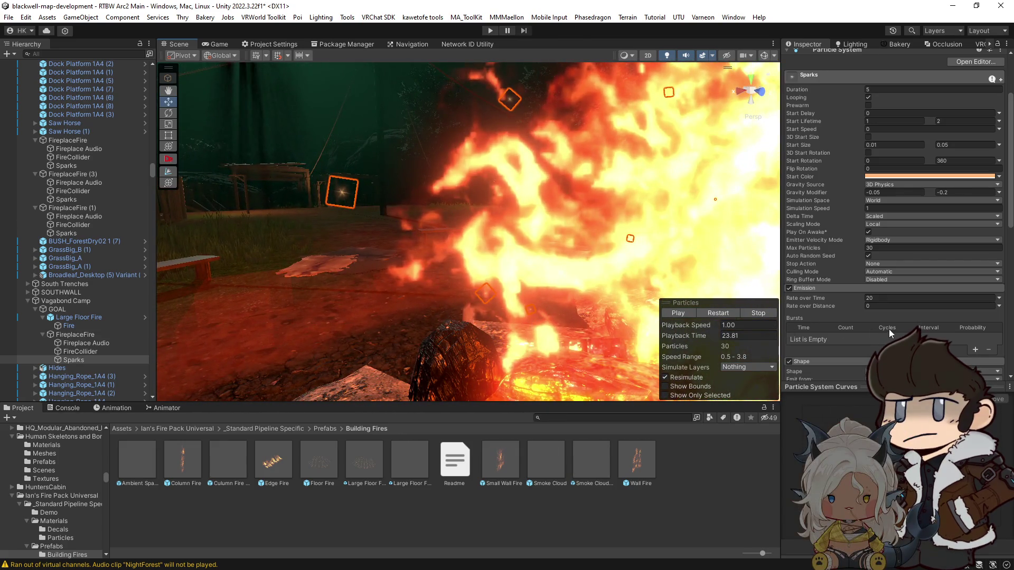
{"action": "scroll", "coordinate": [888, 333], "scroll_direction": "down", "scroll_amount": 15}
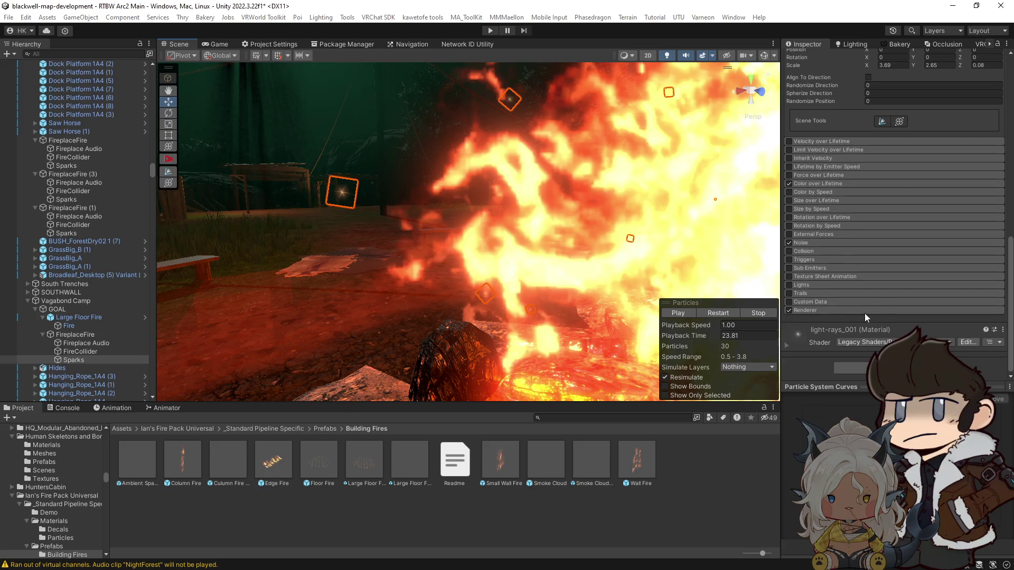
{"action": "left_click", "coordinate": [806, 310]}
{"action": "scroll", "coordinate": [814, 328], "scroll_direction": "down", "scroll_amount": 2}
{"action": "scroll", "coordinate": [814, 330], "scroll_direction": "down", "scroll_amount": 1}
{"action": "mouse_move", "coordinate": [545, 261]}
{"action": "left_mouse_down"}
{"action": "mouse_move", "coordinate": [523, 237]}
{"action": "mouse_move", "coordinate": [499, 234]}
{"action": "left_mouse_up"}
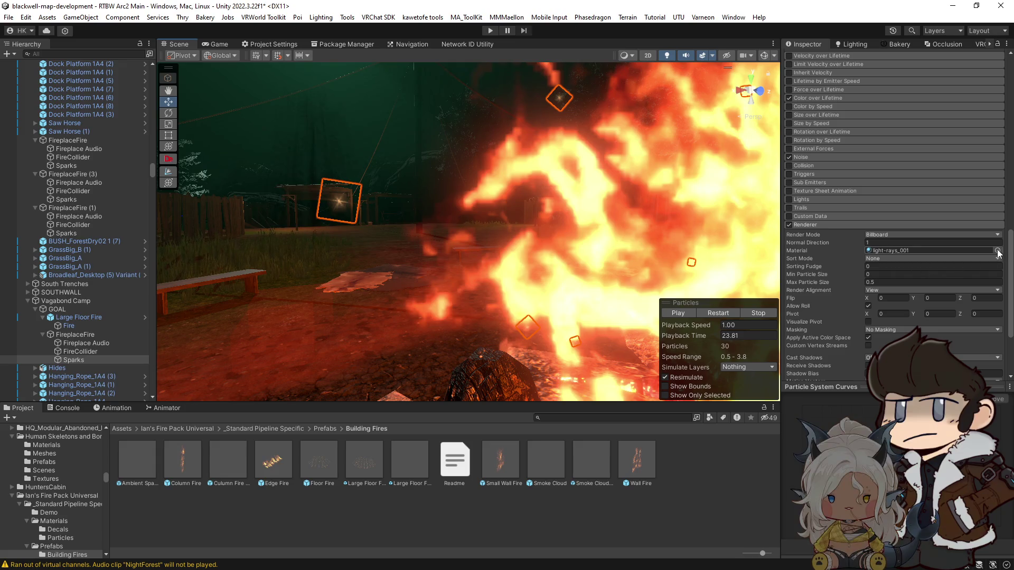
Frame the sparks in the view and restart the particle simulation around the fire.
{"action": "key", "text": "f"}
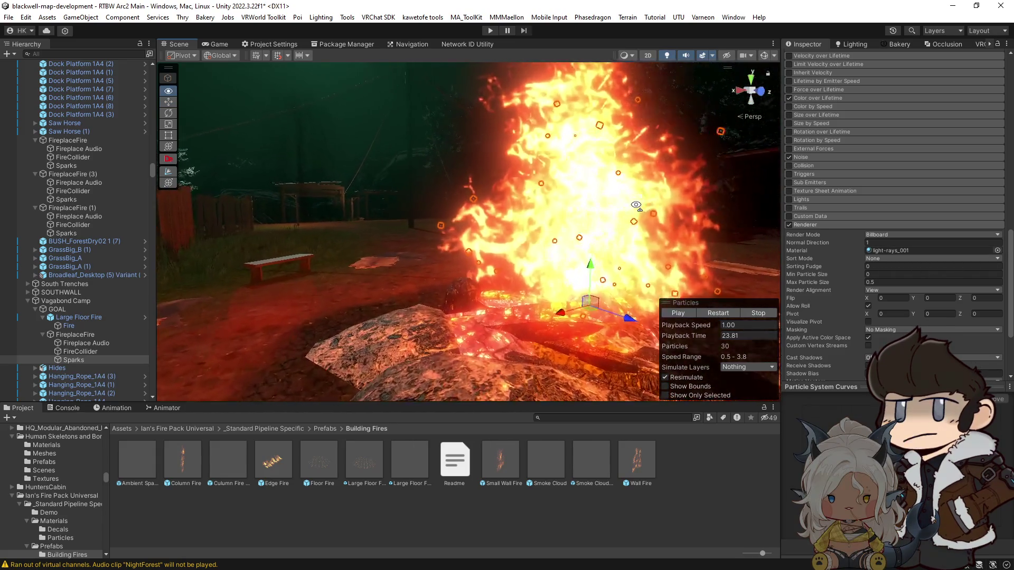
{"action": "left_click", "coordinate": [725, 315]}
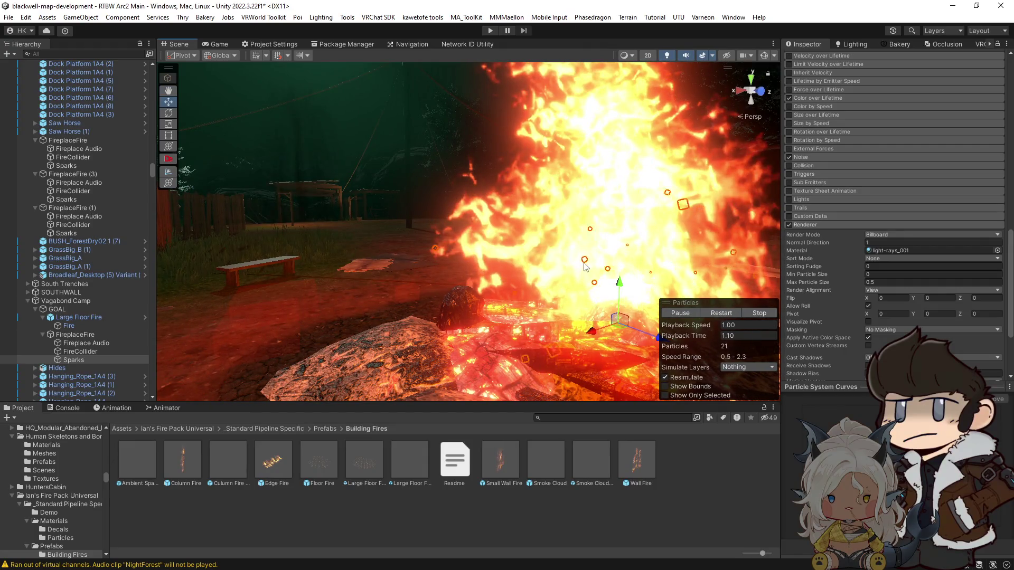
{"action": "left_click_drag", "start_coordinate": [572, 256], "coordinate": [546, 246]}
Move Fireplace Audio into the GOAL group alongside Large Floor Fire and FireplaceFire.
{"action": "left_click", "coordinate": [74, 317]}
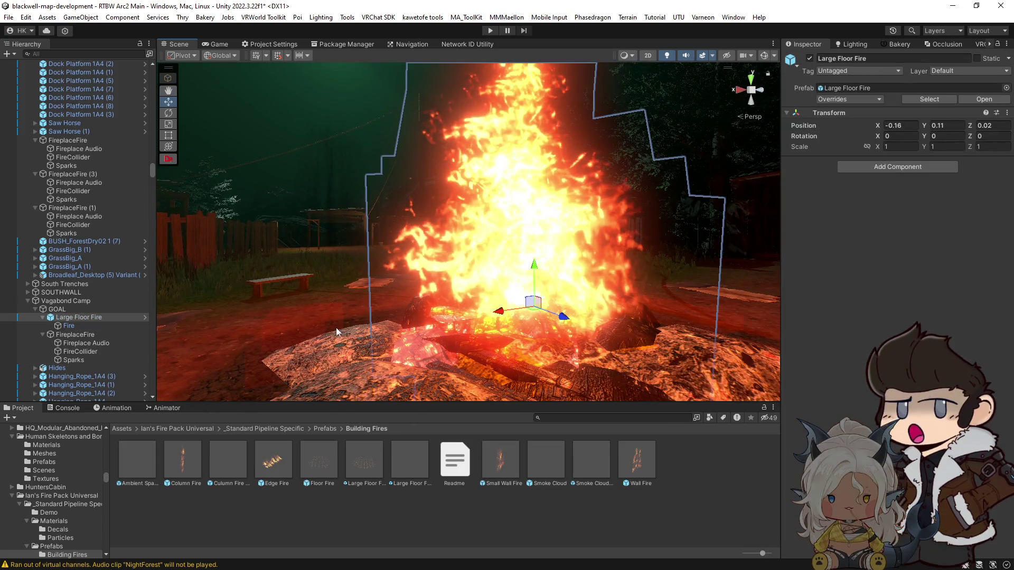
{"action": "left_click", "coordinate": [70, 326]}
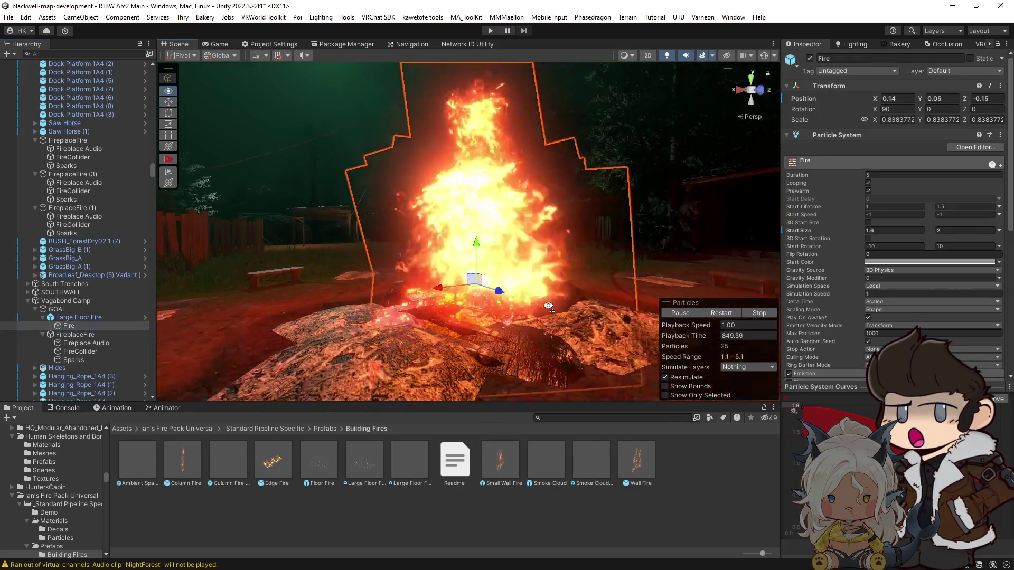
{"action": "left_click_drag", "start_coordinate": [442, 290], "coordinate": [475, 306]}
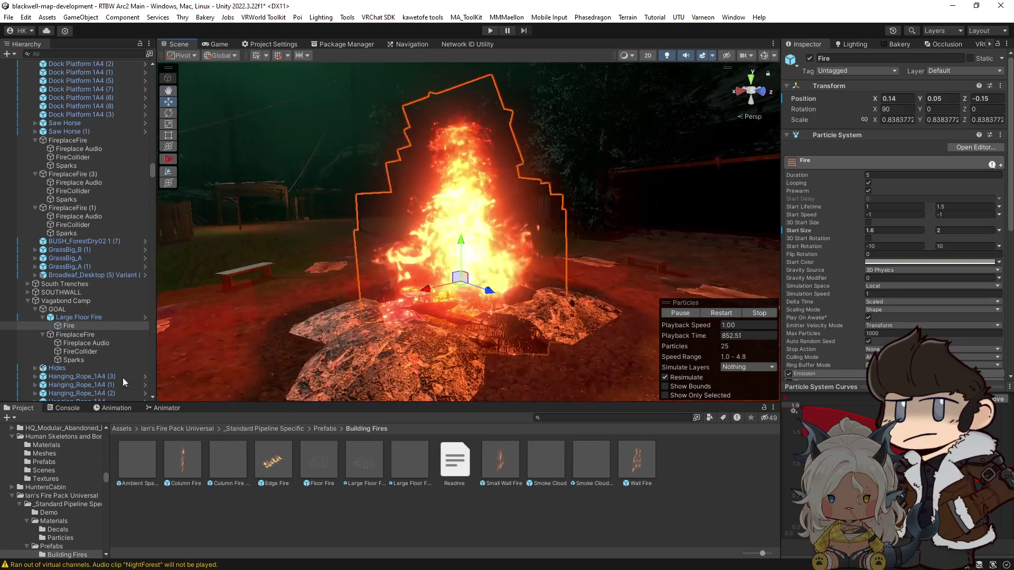
{"action": "left_click", "coordinate": [75, 334]}
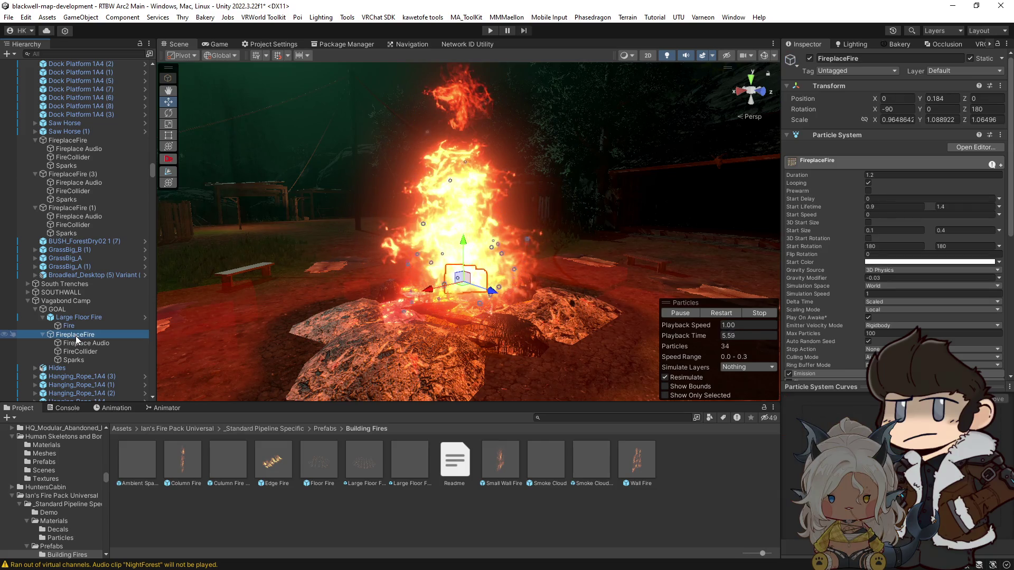
{"action": "left_click", "coordinate": [74, 344]}
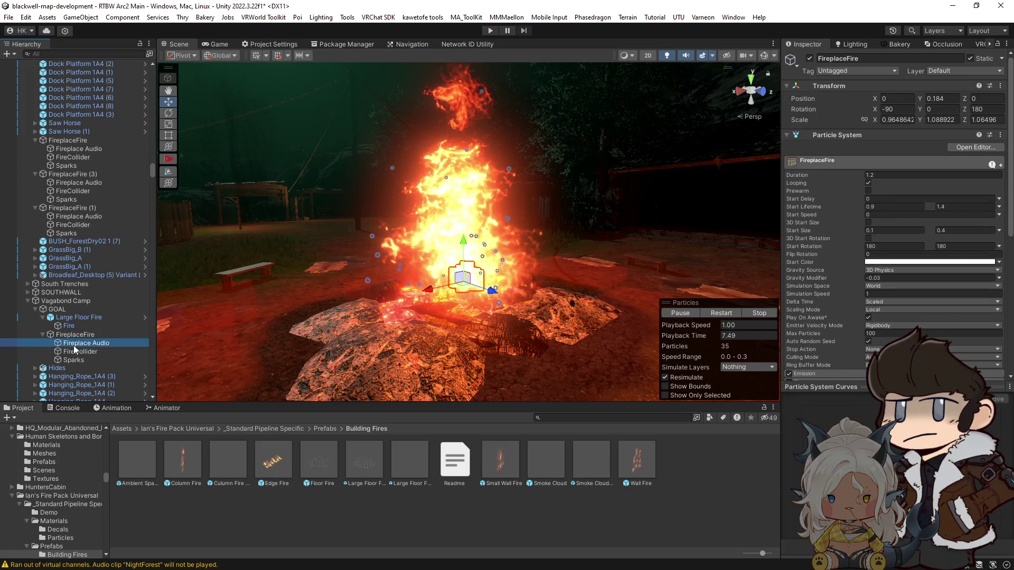
{"action": "left_click_drag", "start_coordinate": [77, 347], "coordinate": [65, 315]}
Rename the GOAL group to BONFIRE.
{"action": "left_click", "coordinate": [61, 311]}
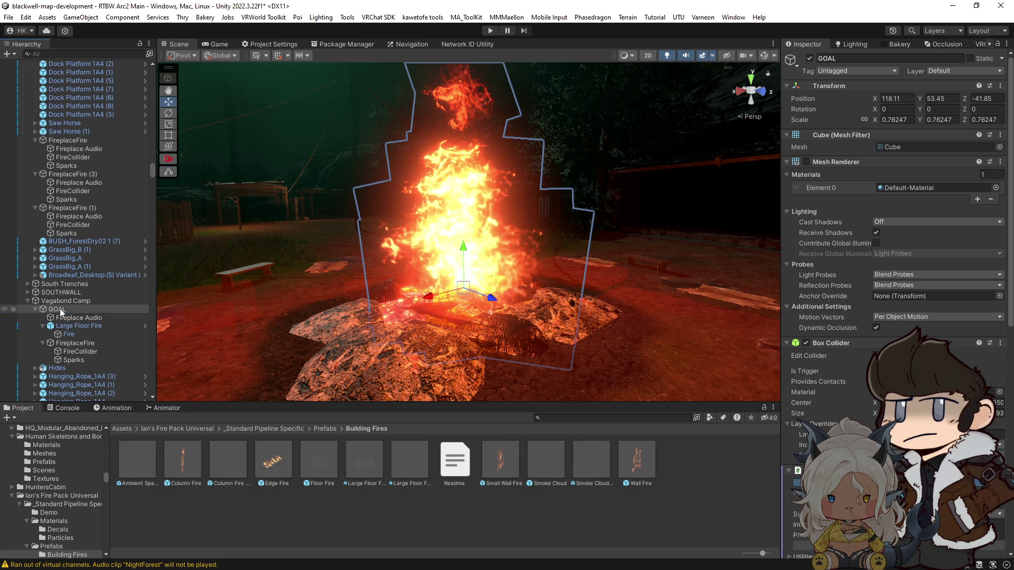
{"action": "left_click", "coordinate": [59, 309]}
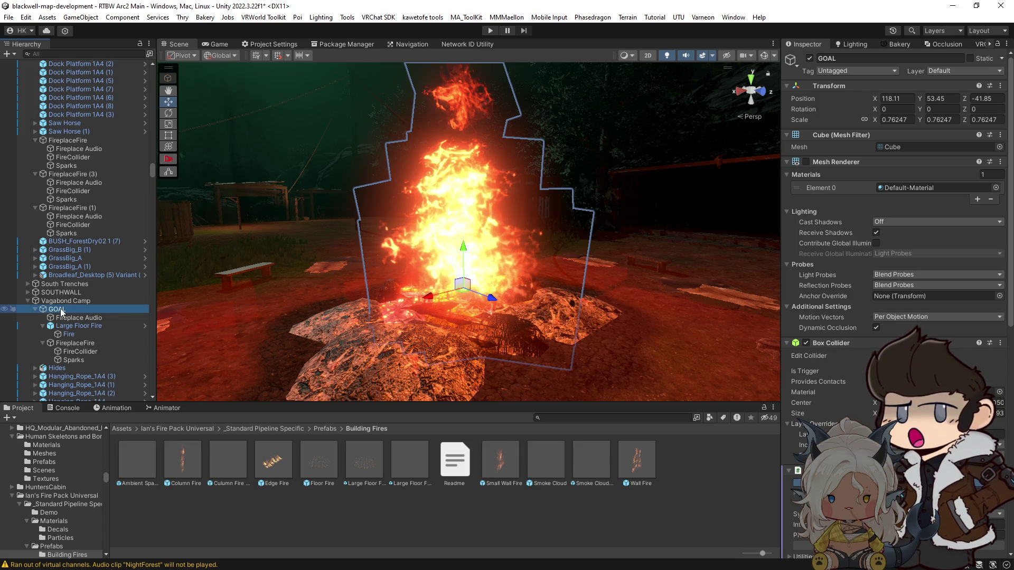
{"action": "left_click", "coordinate": [61, 310]}
{"action": "type", "text": "Vagabond"}
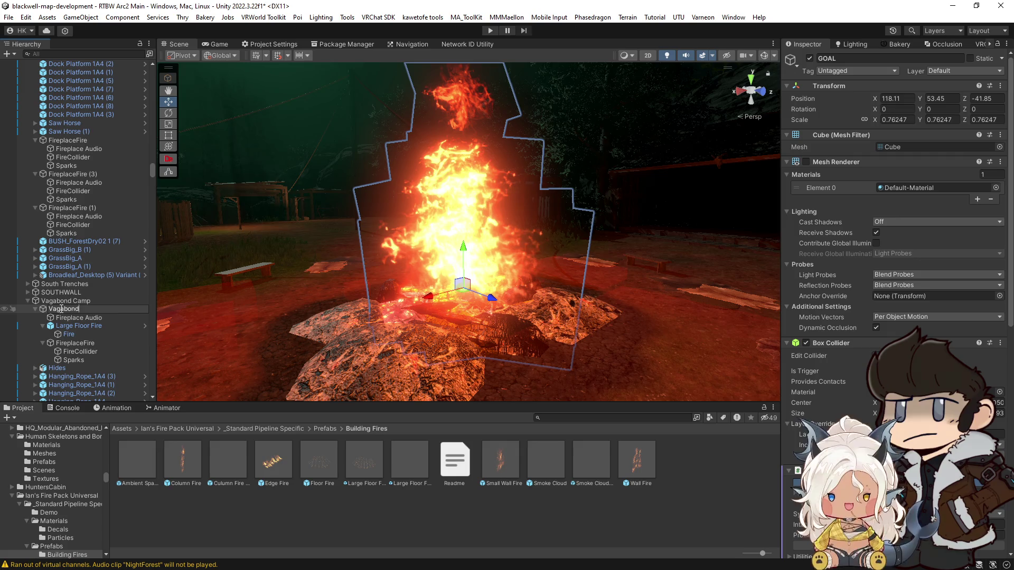
{"action": "key", "text": "BackSpace"}
{"action": "key", "text": "BackSpace"}
{"action": "key", "text": "BackSpace"}
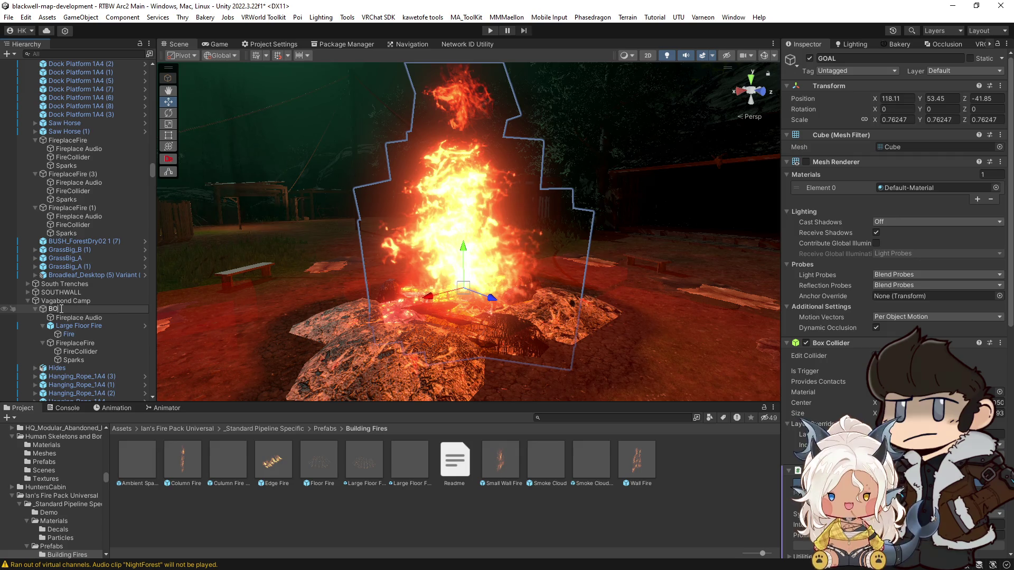
{"action": "type", "text": "BONFIRE"}
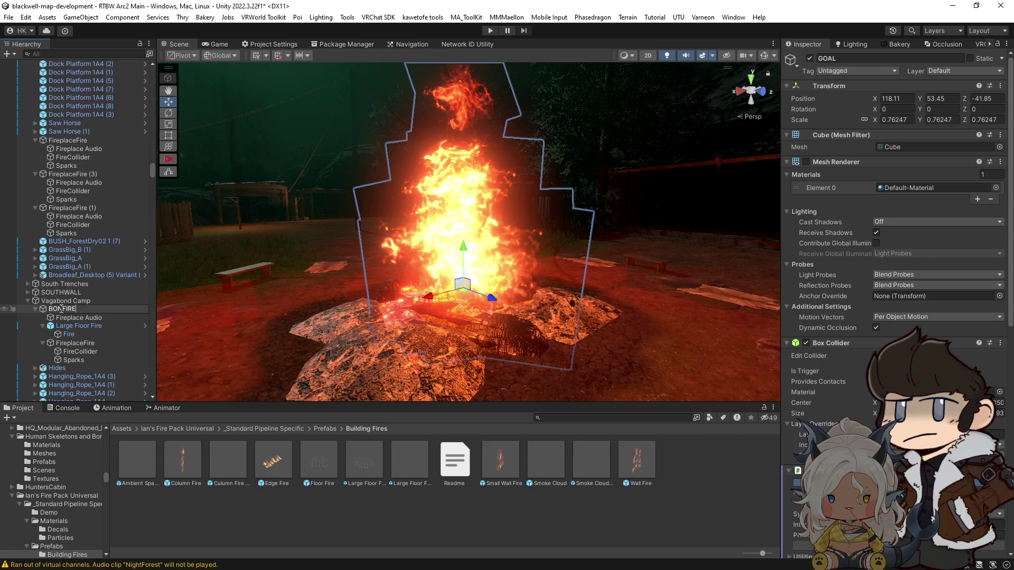
{"action": "key", "text": "Return"}
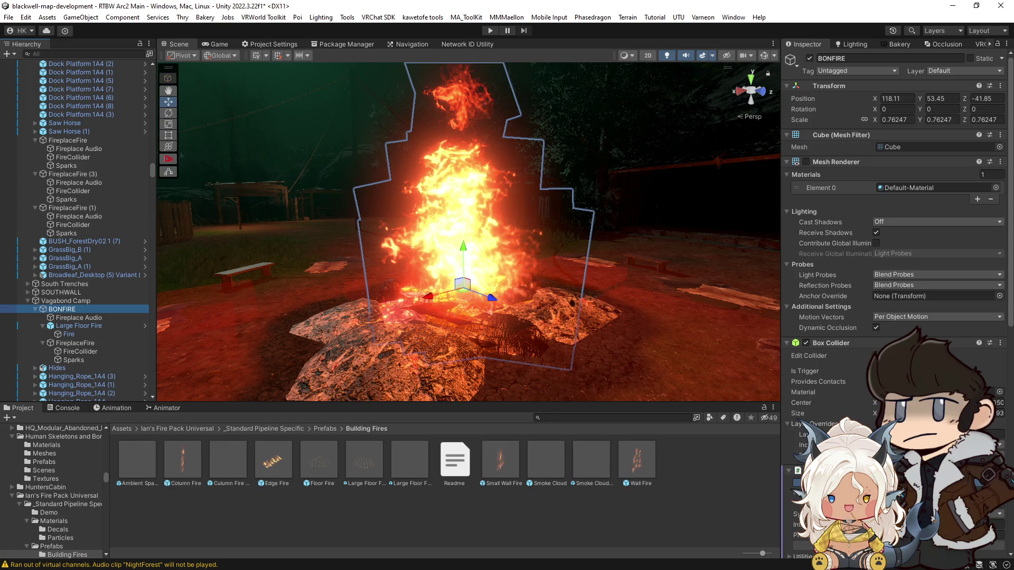
{"action": "scroll", "coordinate": [465, 233], "scroll_direction": "up", "scroll_amount": 2}
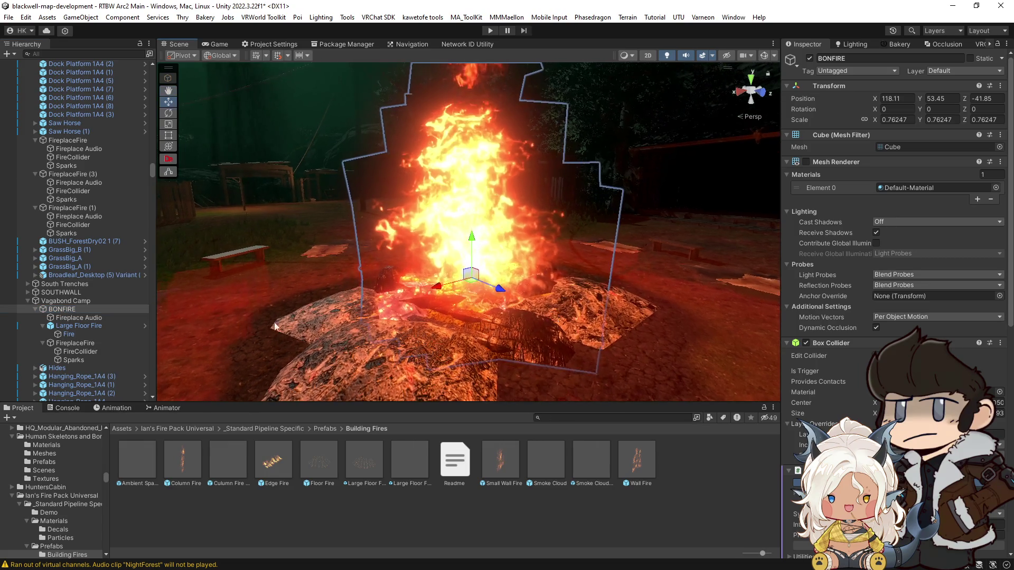
{"action": "left_click", "coordinate": [78, 326]}
Unpack the Large Floor Fire prefab and re-parent its Fire particles as a direct child of BONFIRE.
{"action": "left_click", "coordinate": [74, 334]}
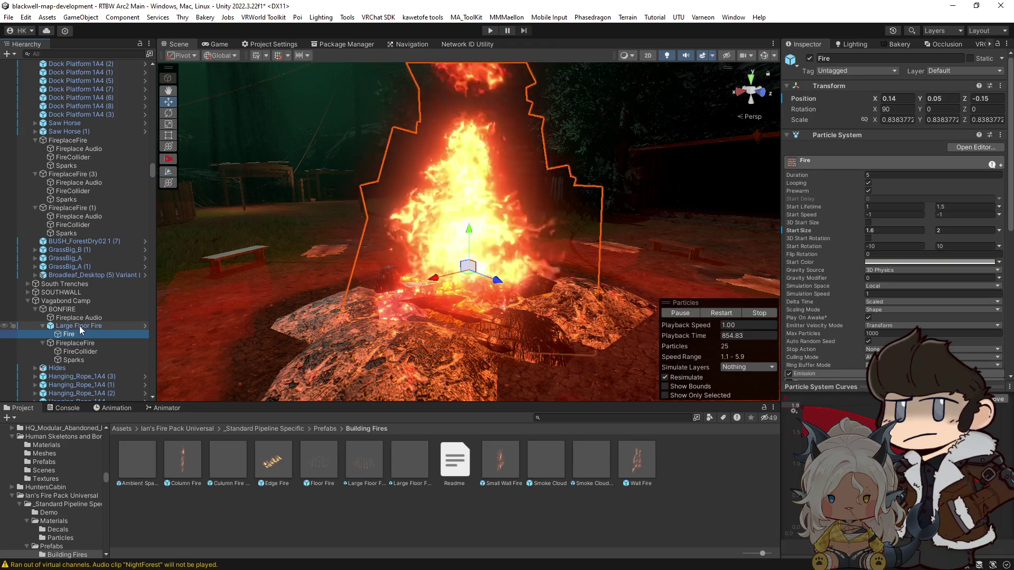
{"action": "left_click", "coordinate": [73, 327]}
{"action": "right_click", "coordinate": [74, 326]}
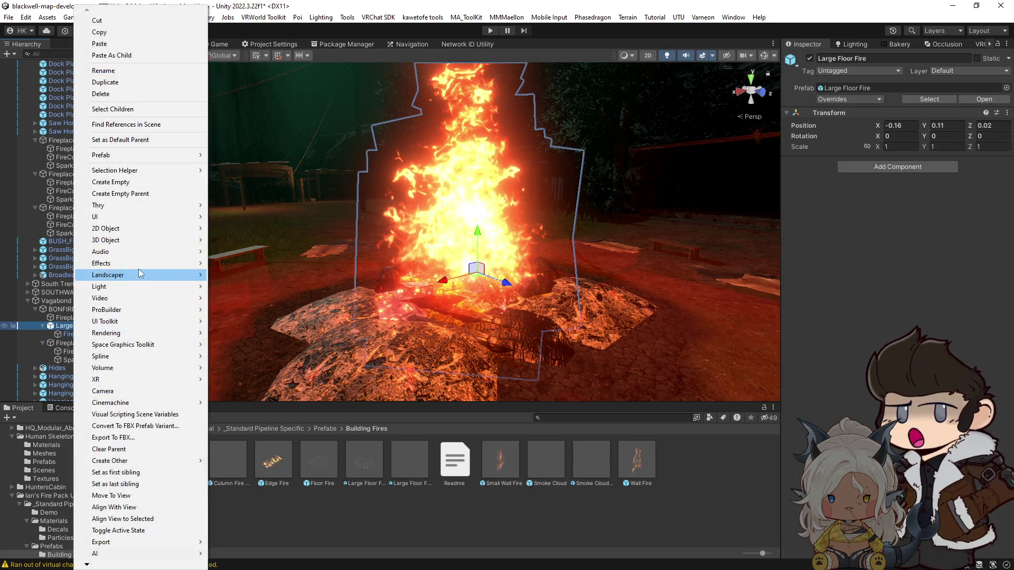
{"action": "mouse_move", "coordinate": [140, 231]}
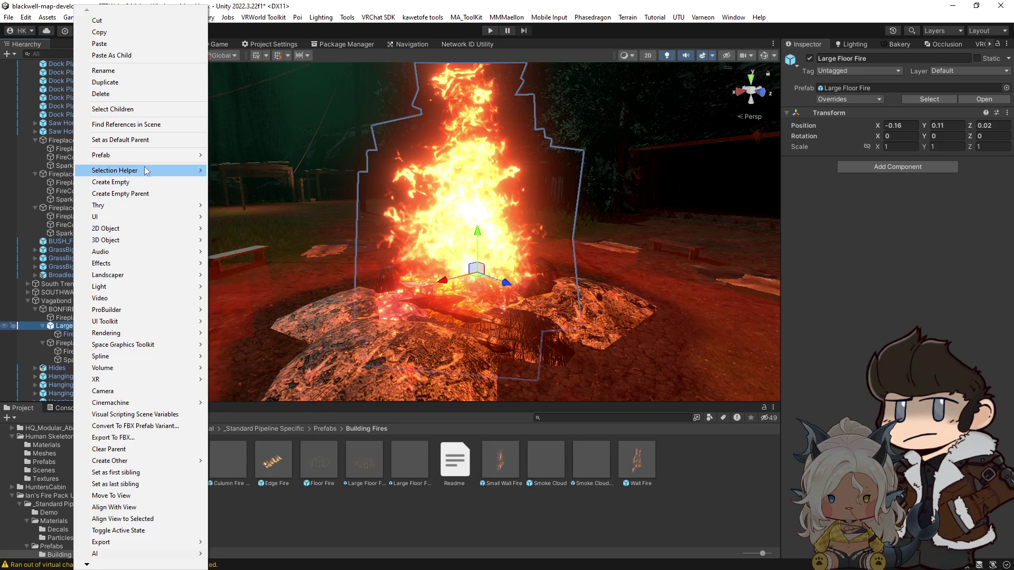
{"action": "mouse_move", "coordinate": [158, 156]}
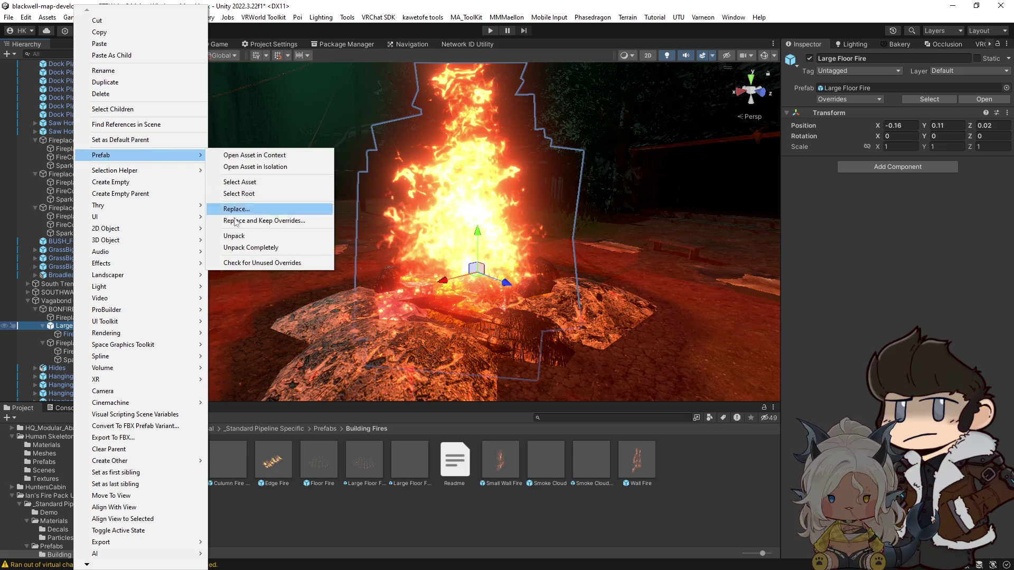
{"action": "left_click", "coordinate": [254, 209]}
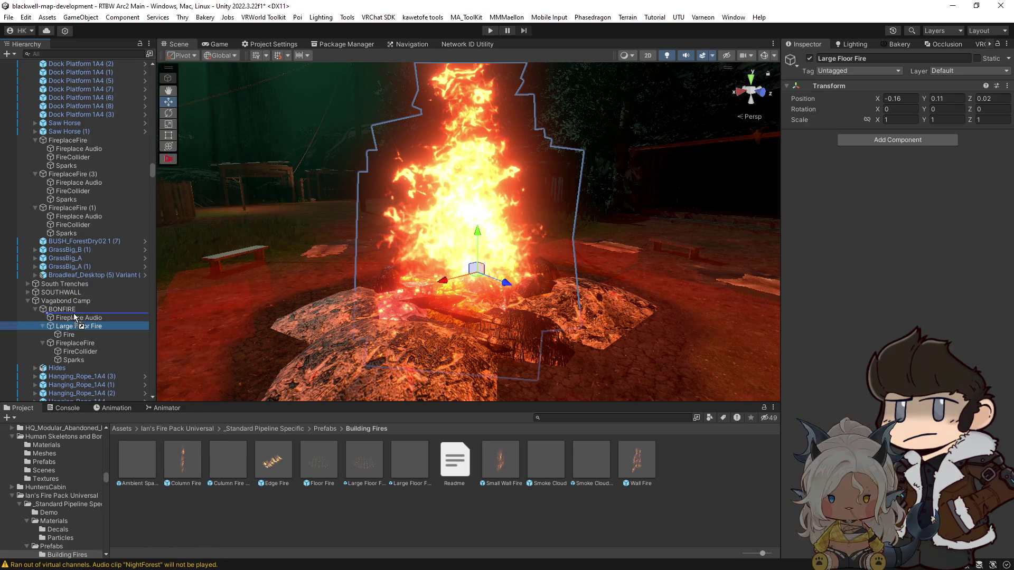
{"action": "mouse_move", "coordinate": [75, 318]}
{"action": "left_mouse_down"}
{"action": "mouse_move", "coordinate": [79, 333]}
{"action": "mouse_move", "coordinate": [67, 340]}
{"action": "mouse_move", "coordinate": [72, 324]}
{"action": "left_mouse_up"}
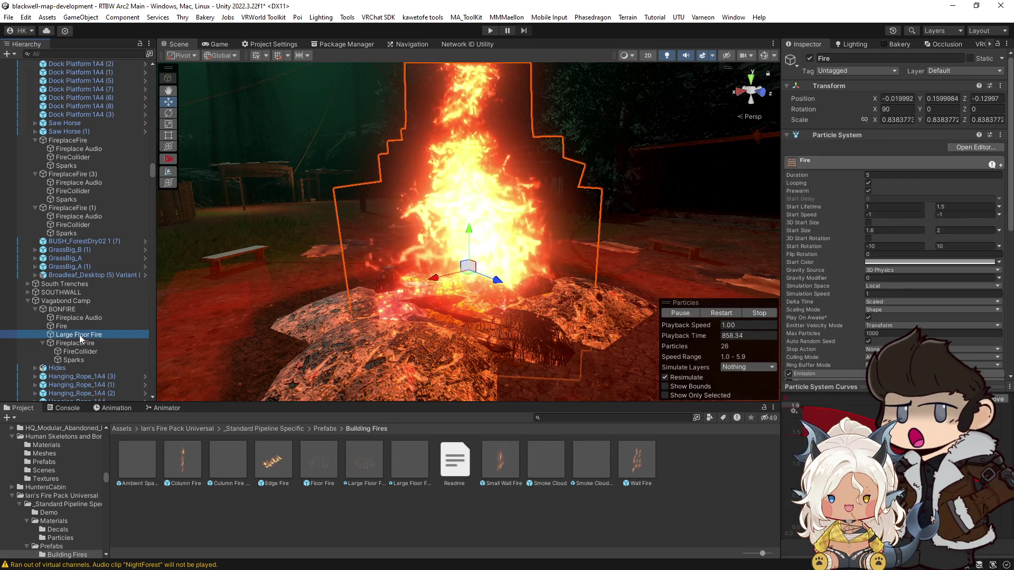
{"action": "left_click", "coordinate": [79, 334]}
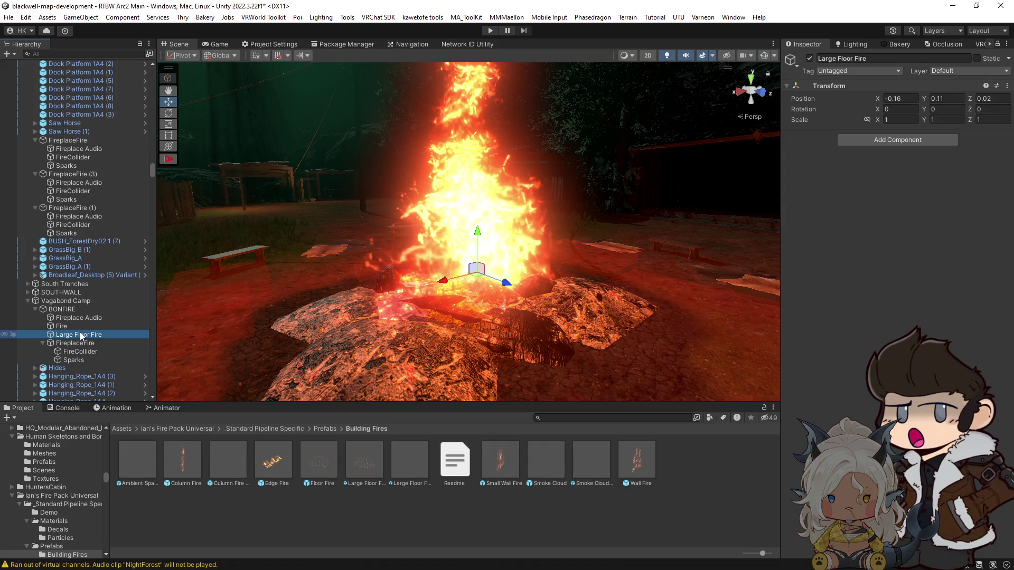
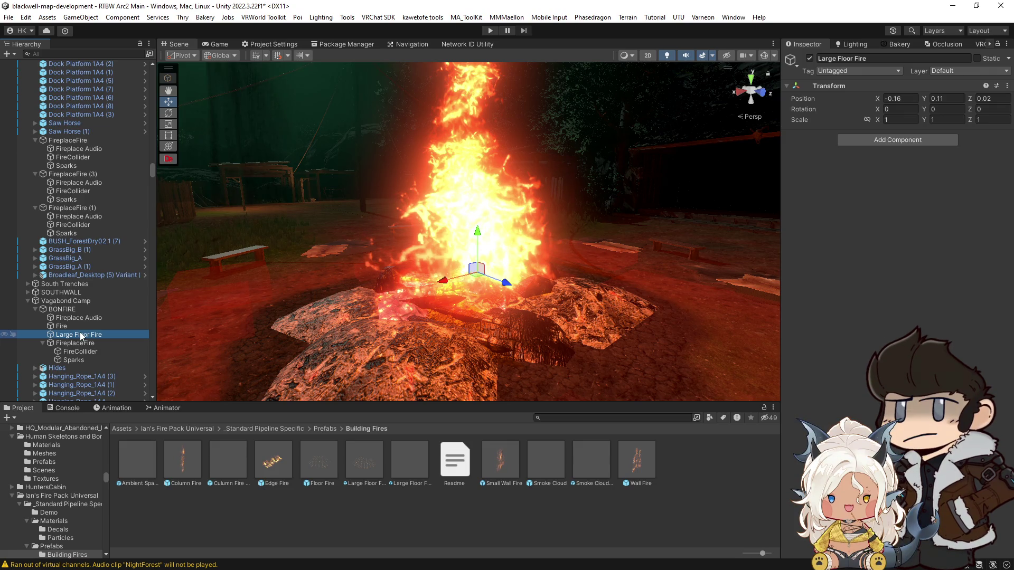
Reparent FireCollider and Sparks directly under BONFIRE.
{"action": "left_click", "coordinate": [94, 344]}
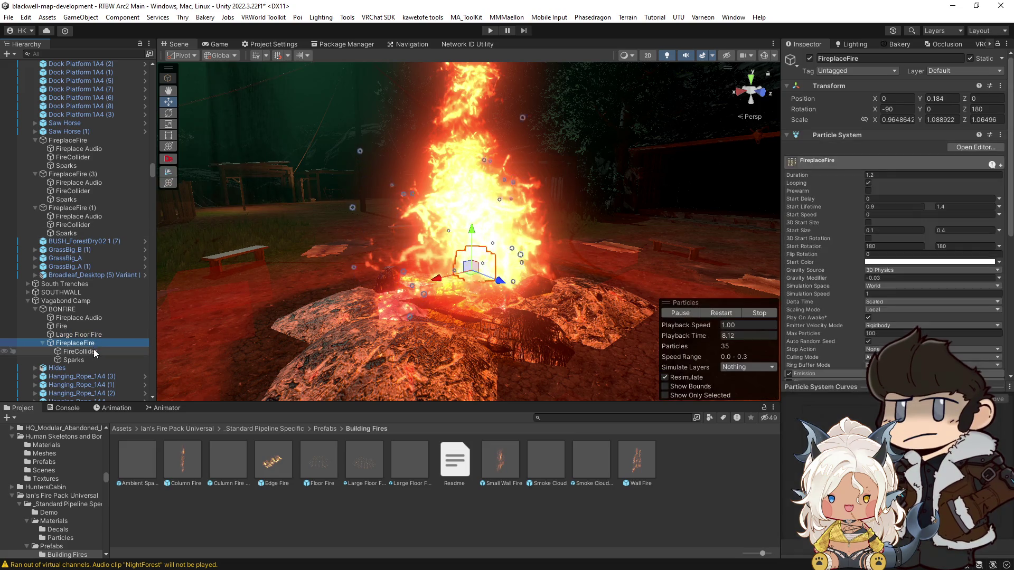
{"action": "left_click", "coordinate": [94, 352]}
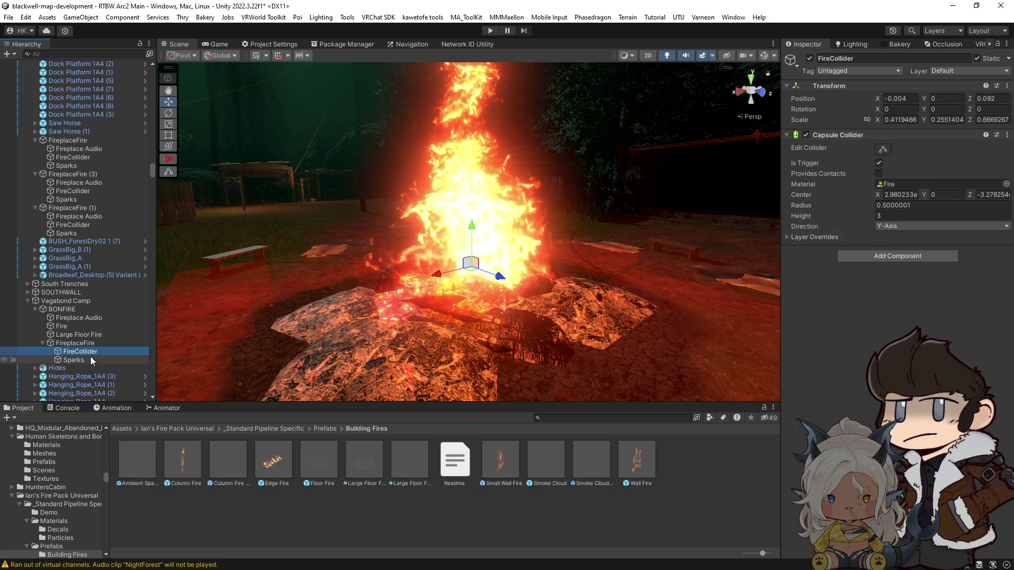
{"action": "left_click", "coordinate": [85, 344]}
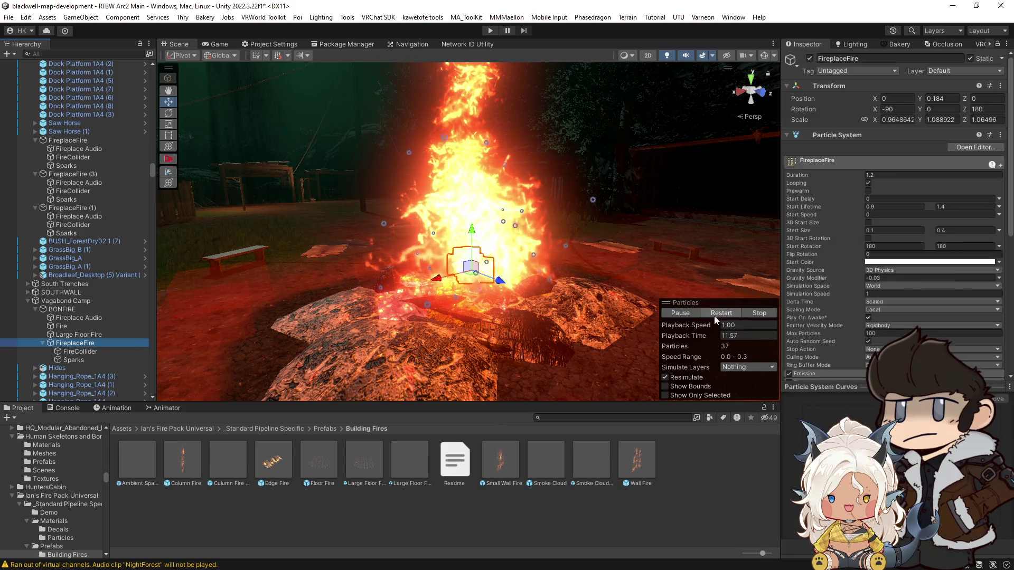
{"action": "left_click", "coordinate": [77, 352]}
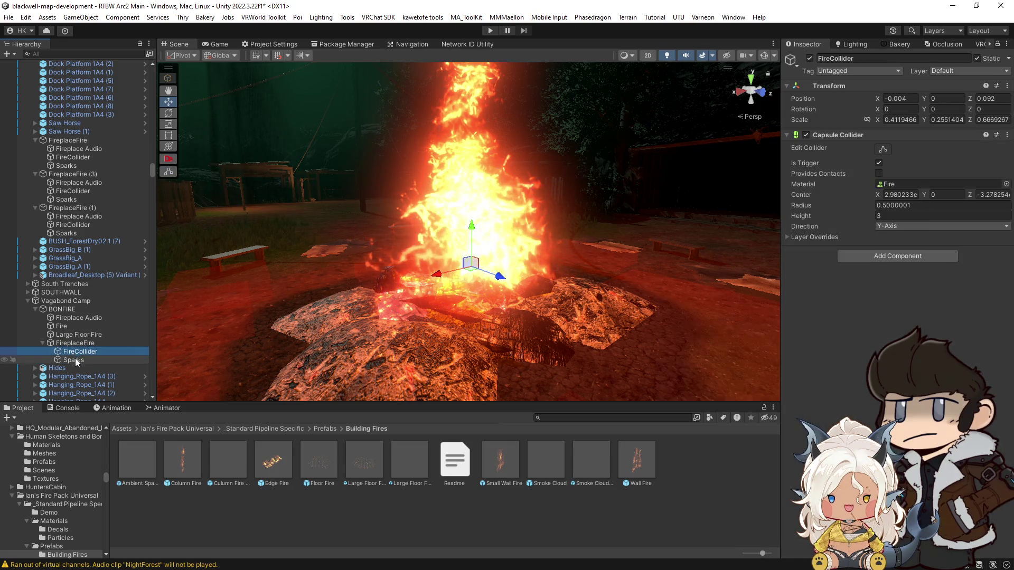
{"action": "left_click", "coordinate": [77, 361], "text": "ctrl"}
{"action": "left_click_drag", "start_coordinate": [77, 360], "coordinate": [65, 340]}
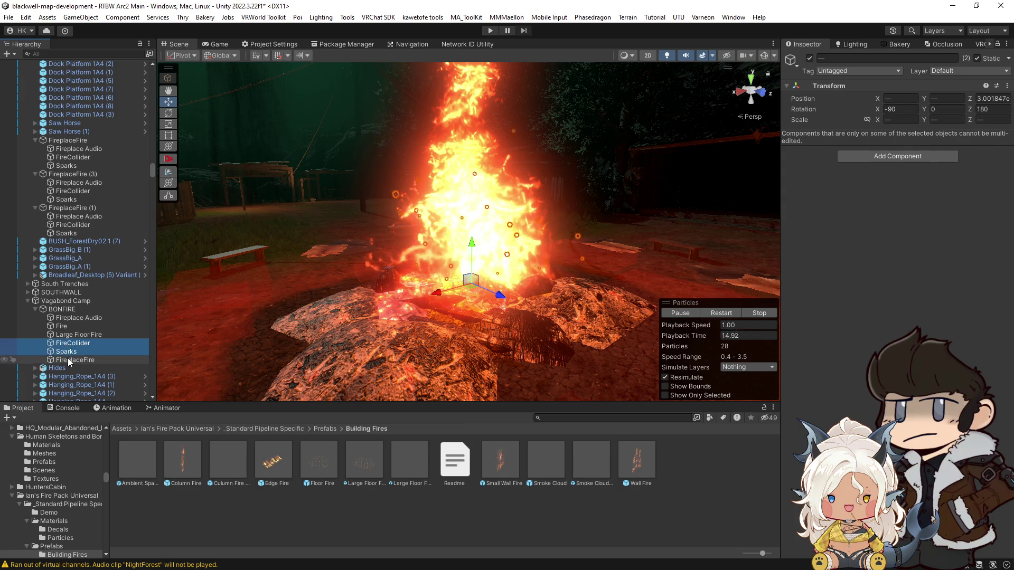
Delete the emptied FireplaceFire particle object, then select Fireplace Audio.
{"action": "left_click", "coordinate": [67, 358]}
{"action": "key", "text": "Delete"}
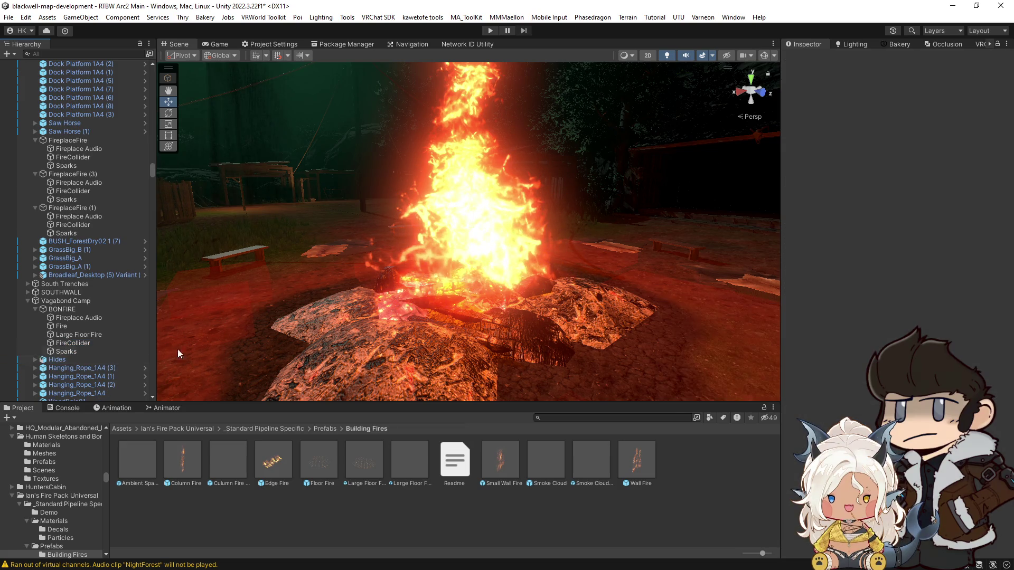
{"action": "mouse_move", "coordinate": [475, 325]}
{"action": "left_mouse_down"}
{"action": "mouse_move", "coordinate": [621, 370]}
{"action": "mouse_move", "coordinate": [475, 359]}
{"action": "left_mouse_up"}
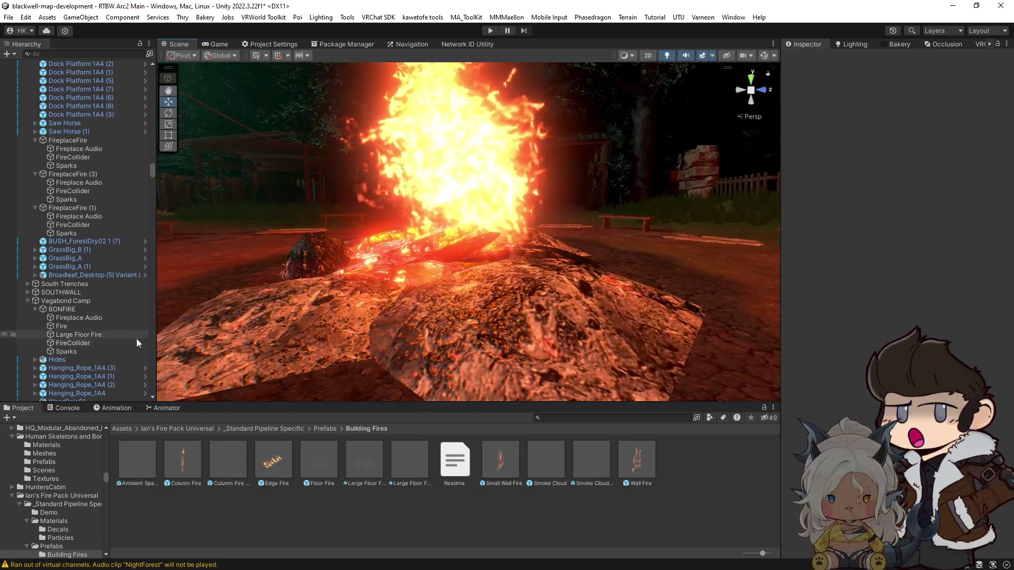
{"action": "left_click", "coordinate": [72, 319]}
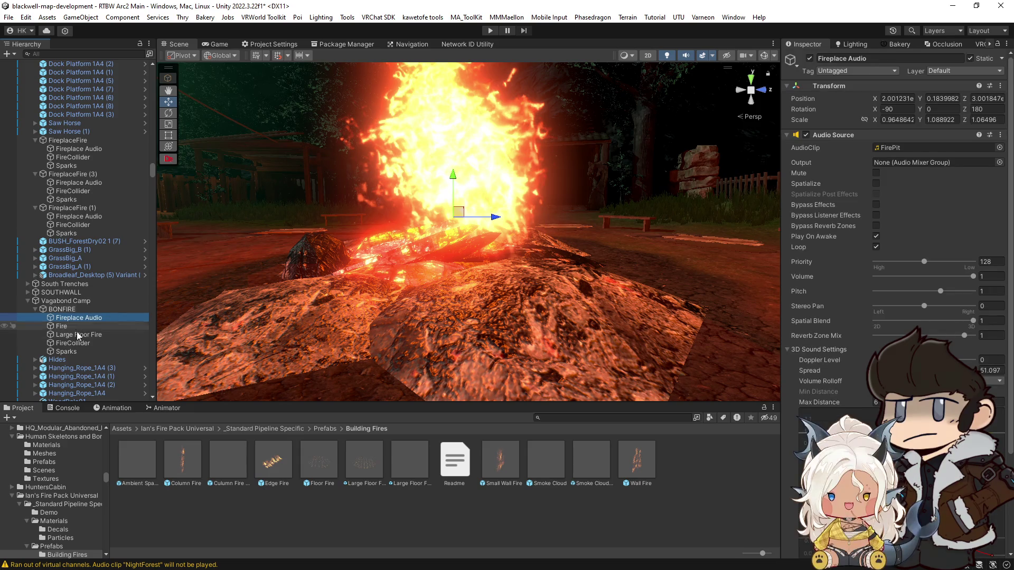
Shift the Fire gradient's white colour key earlier and add an opacity key near 9%.
{"action": "left_click", "coordinate": [66, 326]}
{"action": "left_click_drag", "start_coordinate": [466, 190], "coordinate": [304, 206]}
{"action": "scroll", "coordinate": [475, 242], "scroll_direction": "down", "scroll_amount": 5}
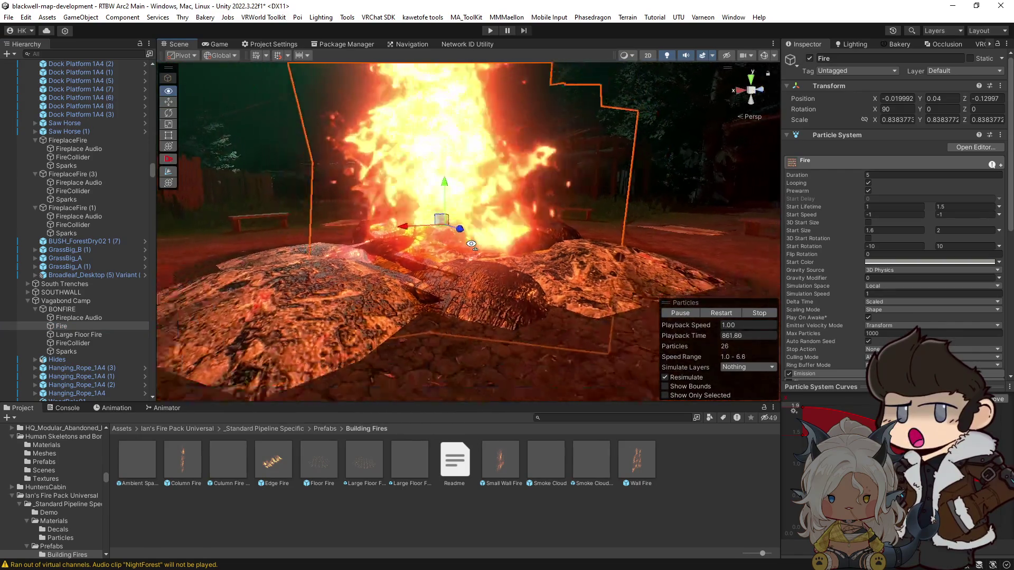
{"action": "scroll", "coordinate": [882, 327], "scroll_direction": "down", "scroll_amount": 5}
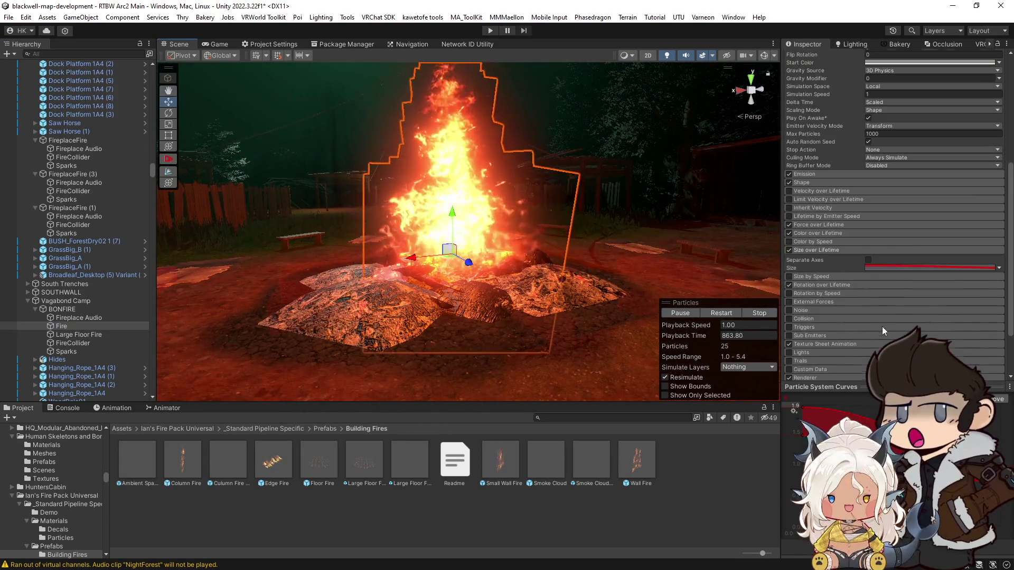
{"action": "left_click", "coordinate": [829, 233]}
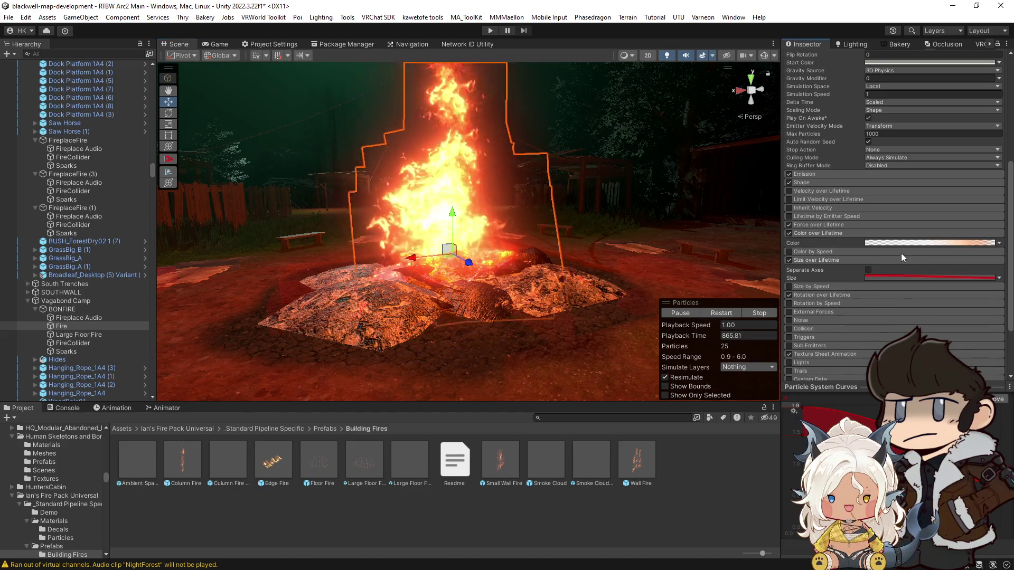
{"action": "left_click", "coordinate": [897, 243]}
{"action": "mouse_move", "coordinate": [823, 223]}
{"action": "left_mouse_down"}
{"action": "mouse_move", "coordinate": [756, 225]}
{"action": "mouse_move", "coordinate": [755, 194]}
{"action": "left_mouse_up"}
{"action": "left_click", "coordinate": [751, 191]}
{"action": "mouse_move", "coordinate": [777, 237]}
{"action": "left_mouse_down"}
{"action": "mouse_move", "coordinate": [755, 238]}
{"action": "mouse_move", "coordinate": [816, 238]}
{"action": "left_mouse_up"}
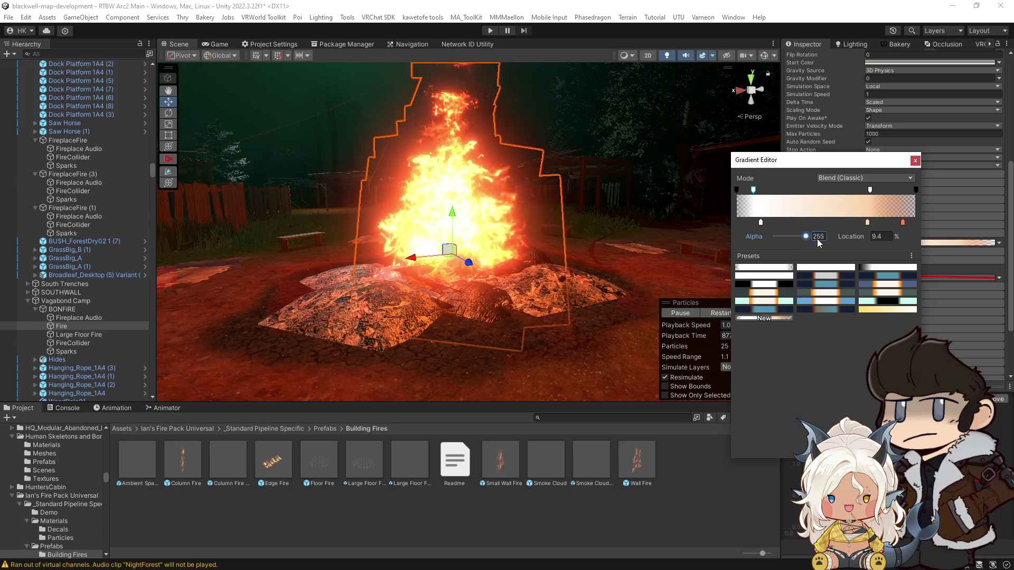
{"action": "key", "text": "Escape"}
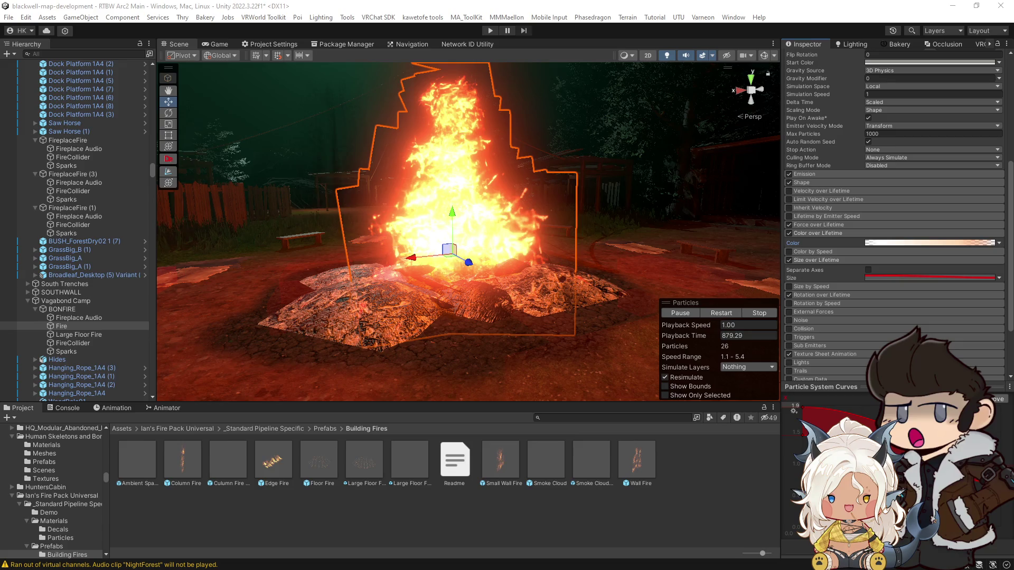
Nudge the Fire emitter slightly across the ground using its XZ plane handle.
{"action": "key", "text": "w"}
{"action": "left_click_drag", "start_coordinate": [572, 305], "coordinate": [824, 318]}
{"action": "mouse_move", "coordinate": [958, 318]}
{"action": "left_mouse_down"}
{"action": "mouse_move", "coordinate": [998, 407]}
{"action": "mouse_move", "coordinate": [993, 391]}
{"action": "left_mouse_up"}
{"action": "mouse_move", "coordinate": [488, 313]}
{"action": "left_mouse_down"}
{"action": "mouse_move", "coordinate": [550, 294]}
{"action": "mouse_move", "coordinate": [520, 233]}
{"action": "mouse_move", "coordinate": [573, 188]}
{"action": "mouse_move", "coordinate": [609, 204]}
{"action": "left_mouse_up"}
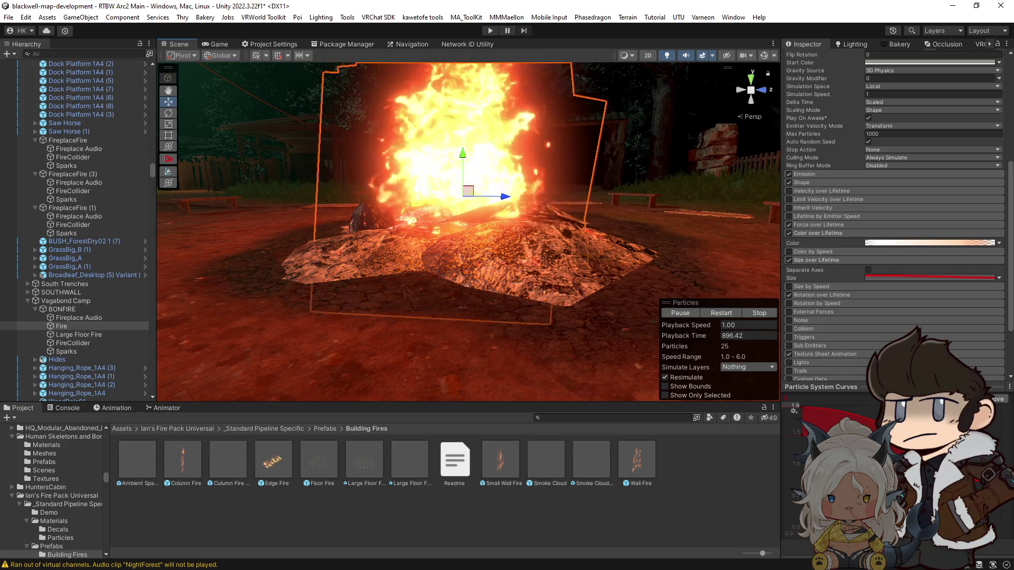
{"action": "left_click_drag", "start_coordinate": [678, 214], "coordinate": [696, 226]}
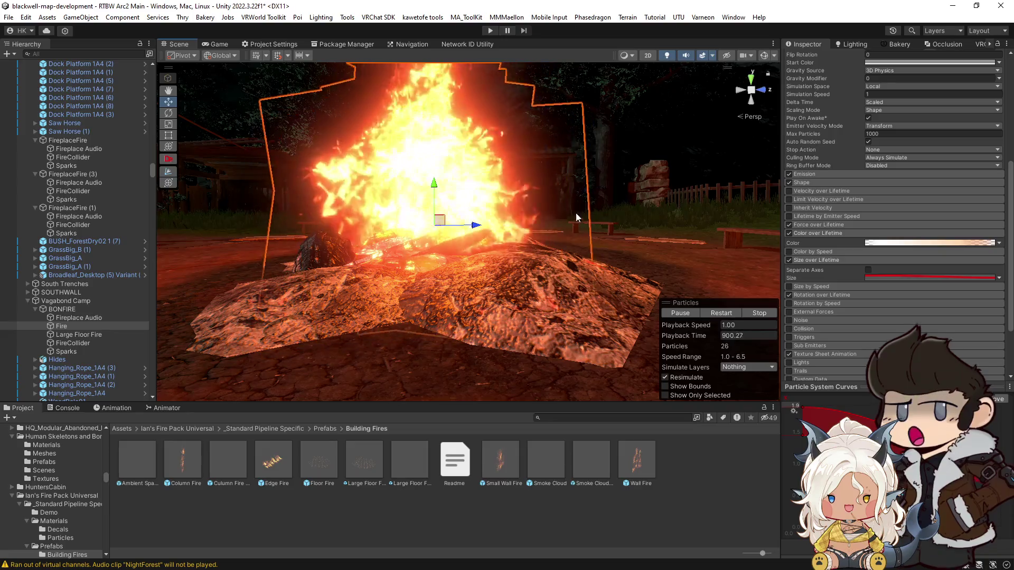
Mute the Scene view audio and select the Fireplace Audio object.
{"action": "left_click", "coordinate": [686, 55]}
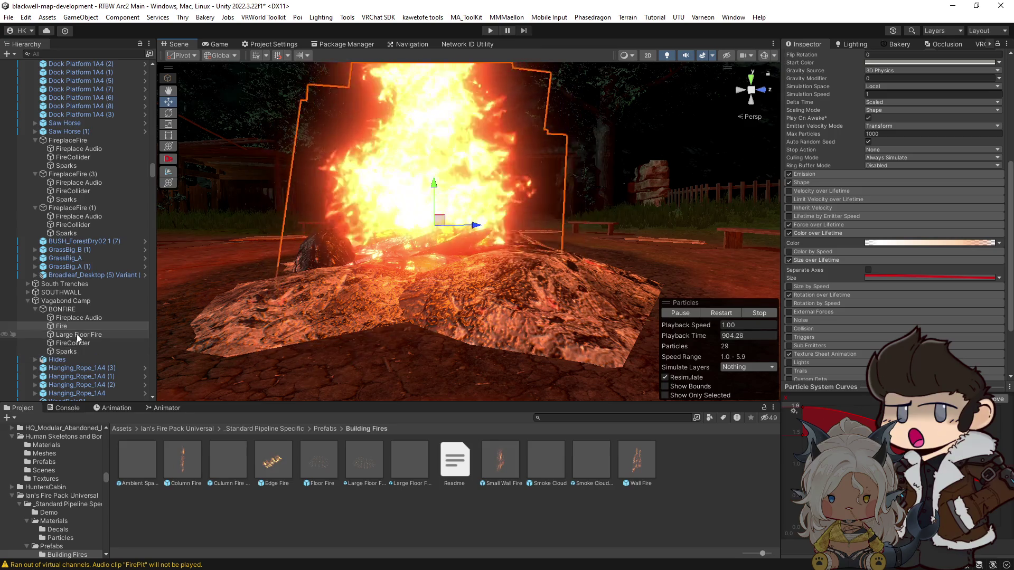
{"action": "left_click", "coordinate": [80, 317]}
{"action": "mouse_move", "coordinate": [460, 268]}
{"action": "left_mouse_down"}
{"action": "mouse_move", "coordinate": [467, 311]}
{"action": "mouse_move", "coordinate": [450, 227]}
{"action": "left_mouse_up"}
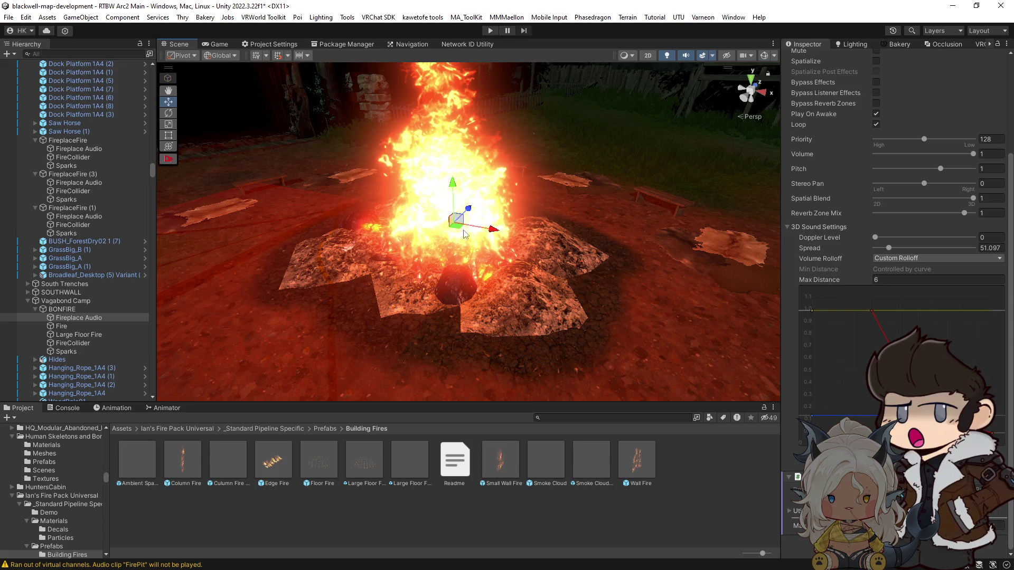
Set the Fireplace Audio source's Max Distance to 15.
{"action": "left_click", "coordinate": [887, 279]}
{"action": "type", "text": "15"}
{"action": "key", "text": "Return"}
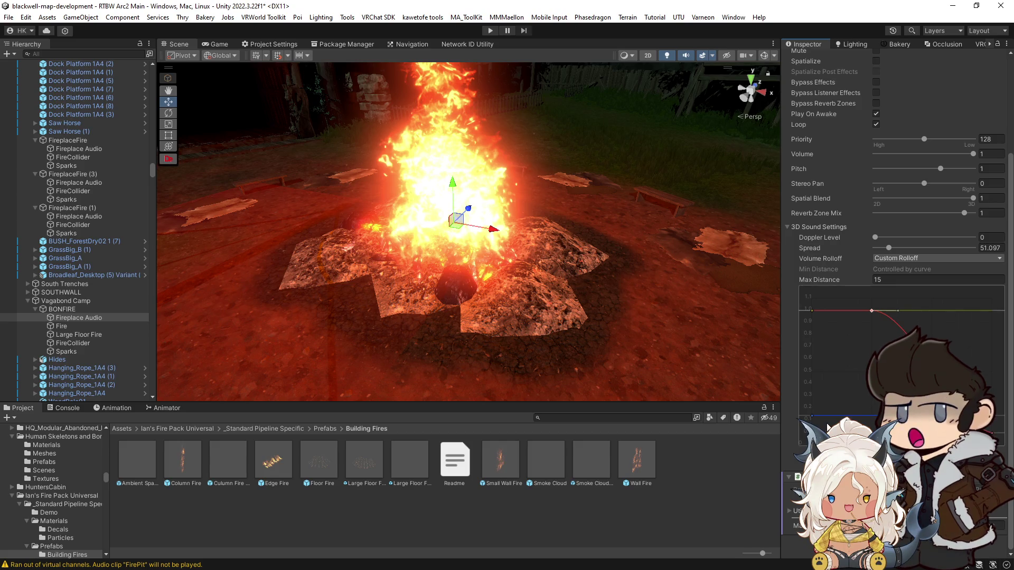
{"action": "mouse_move", "coordinate": [559, 274]}
{"action": "left_mouse_down"}
{"action": "mouse_move", "coordinate": [565, 227]}
{"action": "mouse_move", "coordinate": [692, 227]}
{"action": "mouse_move", "coordinate": [633, 233]}
{"action": "left_mouse_up"}
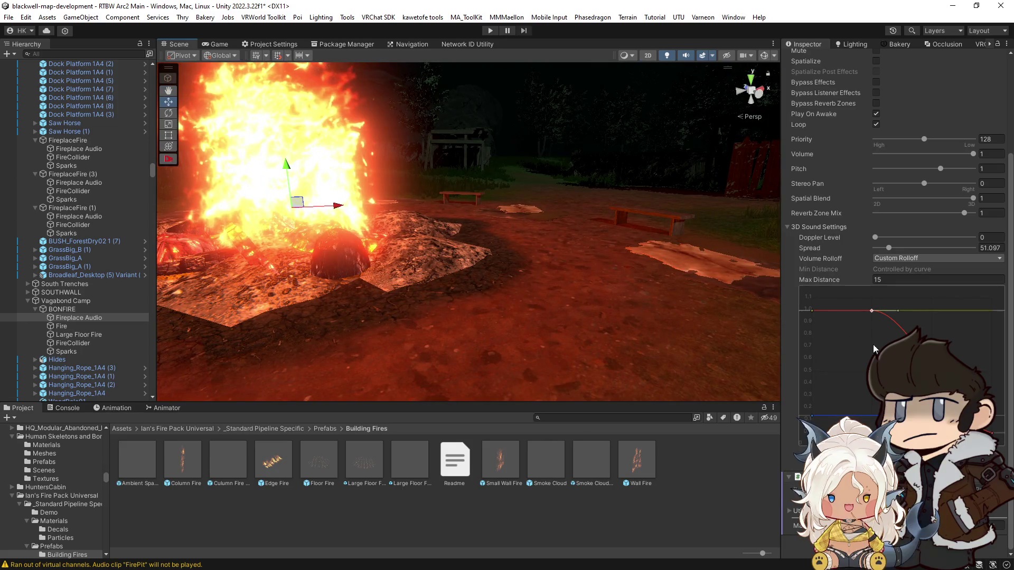
{"action": "scroll", "coordinate": [866, 264], "scroll_direction": "up", "scroll_amount": 3}
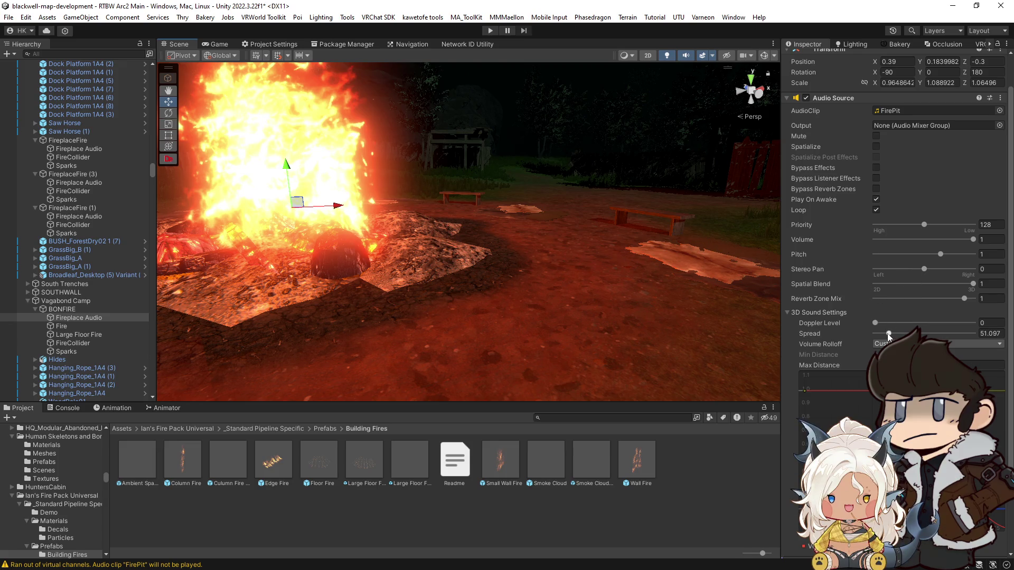
{"action": "left_click_drag", "start_coordinate": [613, 238], "coordinate": [475, 240]}
Lower the audio pitch to 0.8 and frame the audio object to check its placement.
{"action": "left_click", "coordinate": [987, 255]}
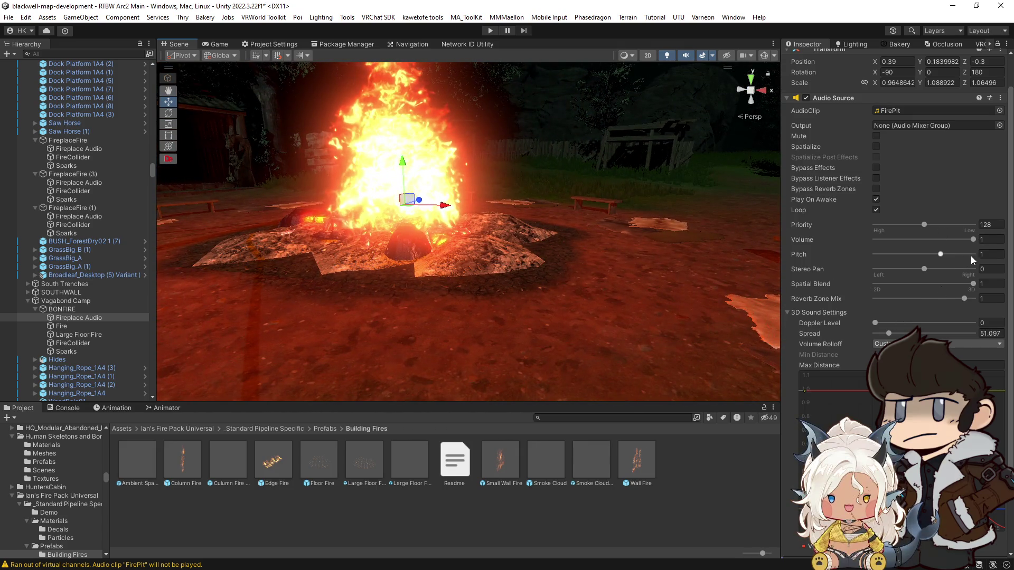
{"action": "key", "text": "BackSpace"}
{"action": "key", "text": "BackSpace"}
{"action": "type", "text": "8"}
{"action": "left_click_drag", "start_coordinate": [559, 233], "coordinate": [589, 233]}
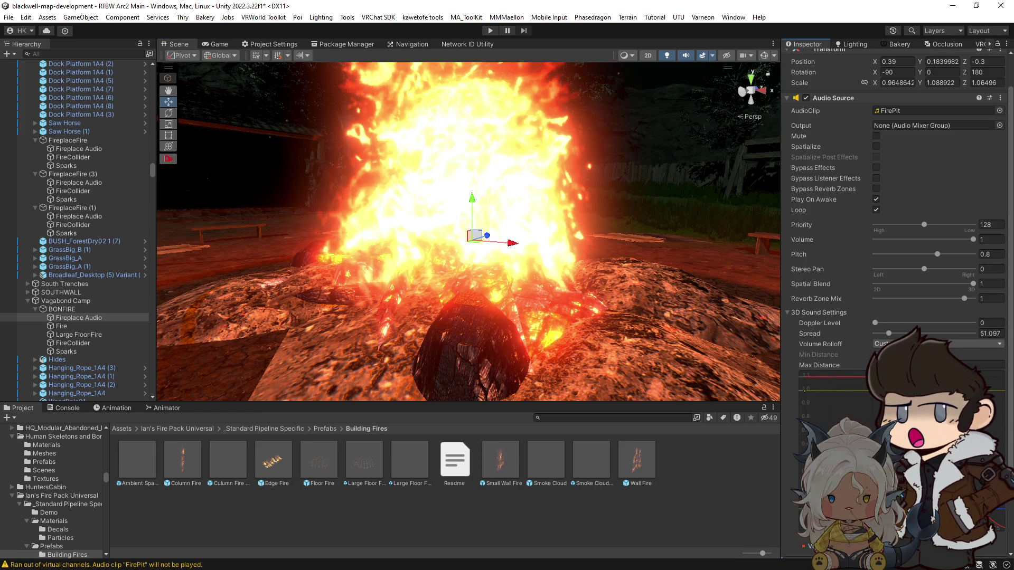
{"action": "mouse_move", "coordinate": [612, 307]}
{"action": "left_mouse_down"}
{"action": "mouse_move", "coordinate": [339, 306]}
{"action": "mouse_move", "coordinate": [375, 297]}
{"action": "left_mouse_up"}
{"action": "key", "text": "f"}
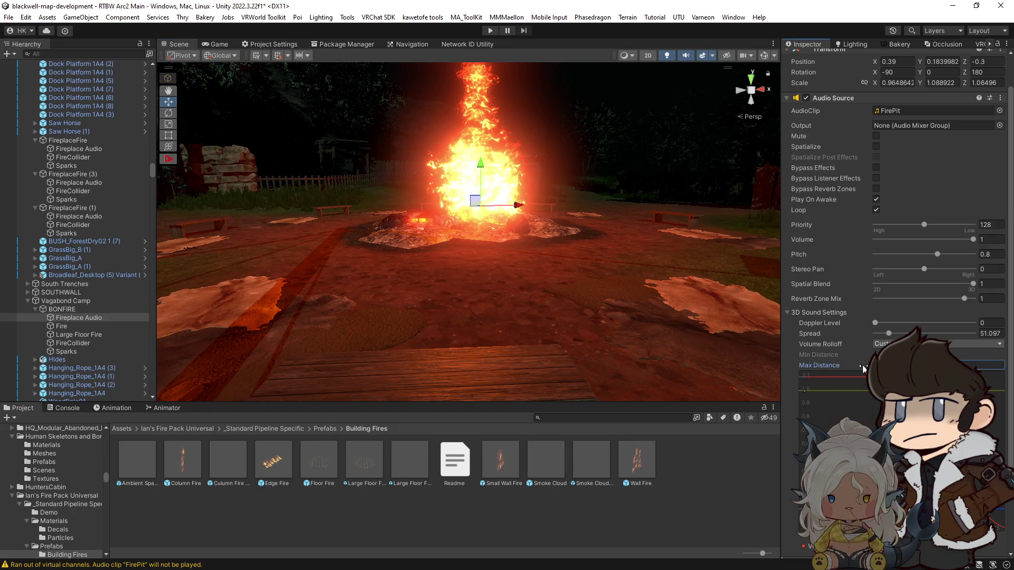
{"action": "mouse_move", "coordinate": [560, 249]}
{"action": "left_mouse_down"}
{"action": "mouse_move", "coordinate": [436, 237]}
{"action": "mouse_move", "coordinate": [495, 240]}
{"action": "left_mouse_up"}
{"action": "key", "text": "f"}
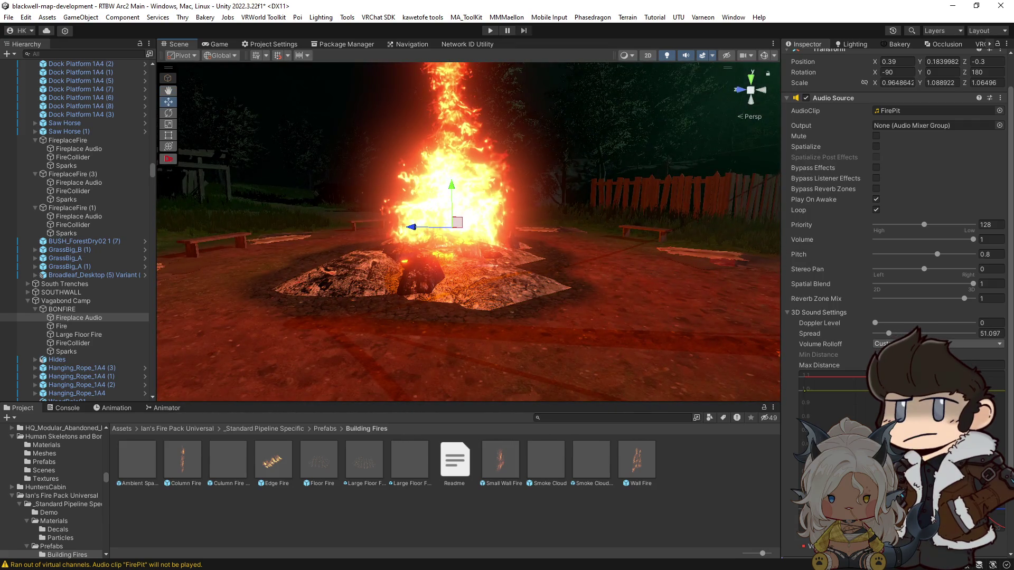
{"action": "mouse_move", "coordinate": [454, 253]}
{"action": "left_mouse_down"}
{"action": "mouse_move", "coordinate": [425, 260]}
{"action": "mouse_move", "coordinate": [486, 272]}
{"action": "left_mouse_up"}
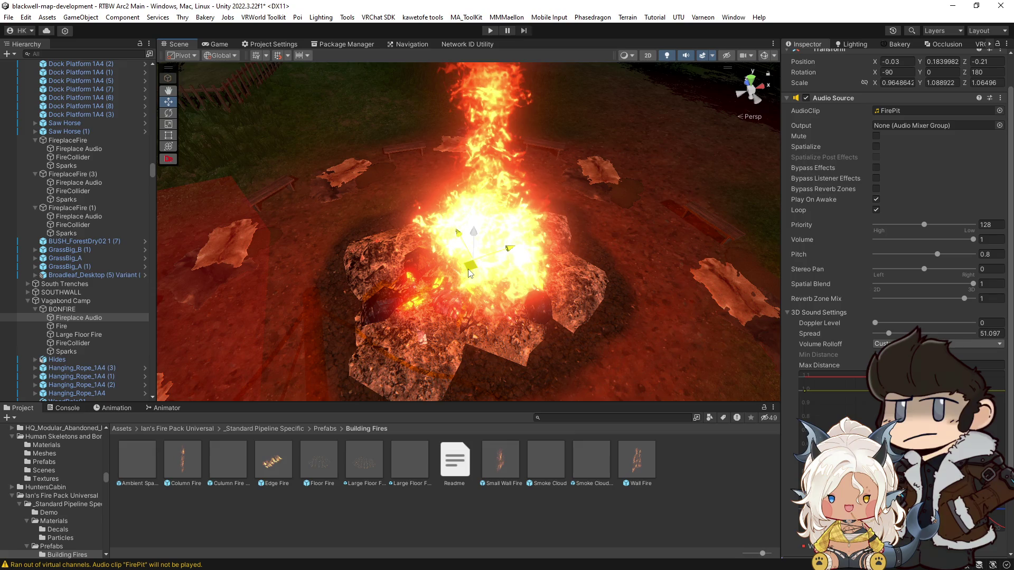
{"action": "left_click_drag", "start_coordinate": [497, 226], "coordinate": [481, 238]}
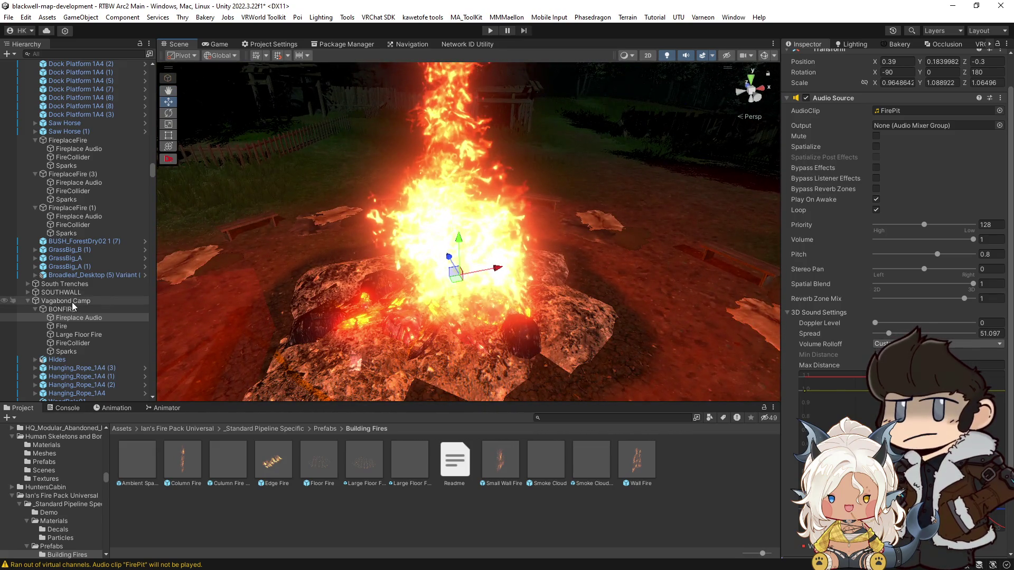
Select and frame the BONFIRE trigger cube, nudging it slightly along the ground.
{"action": "left_click", "coordinate": [439, 310]}
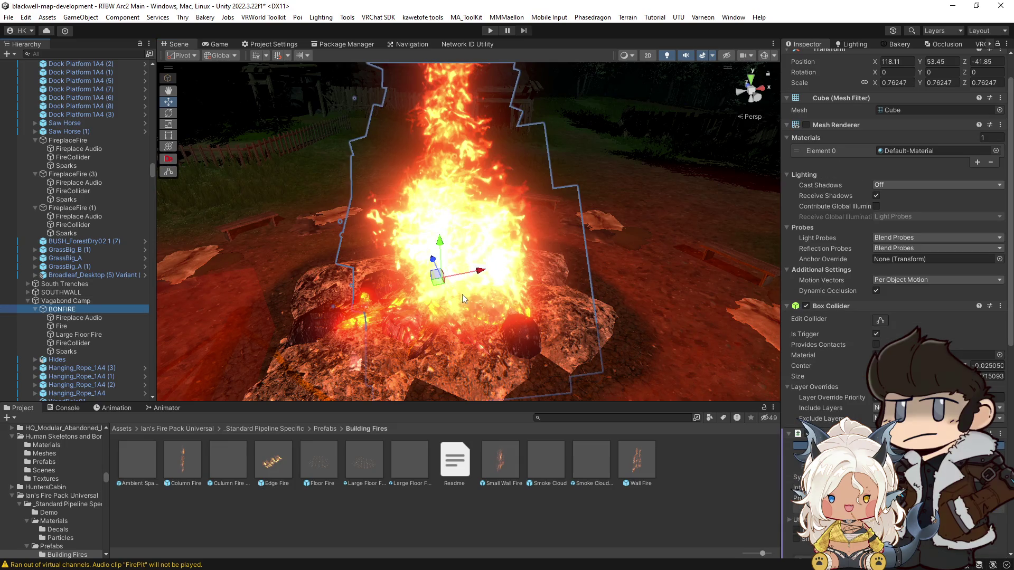
{"action": "key", "text": "f"}
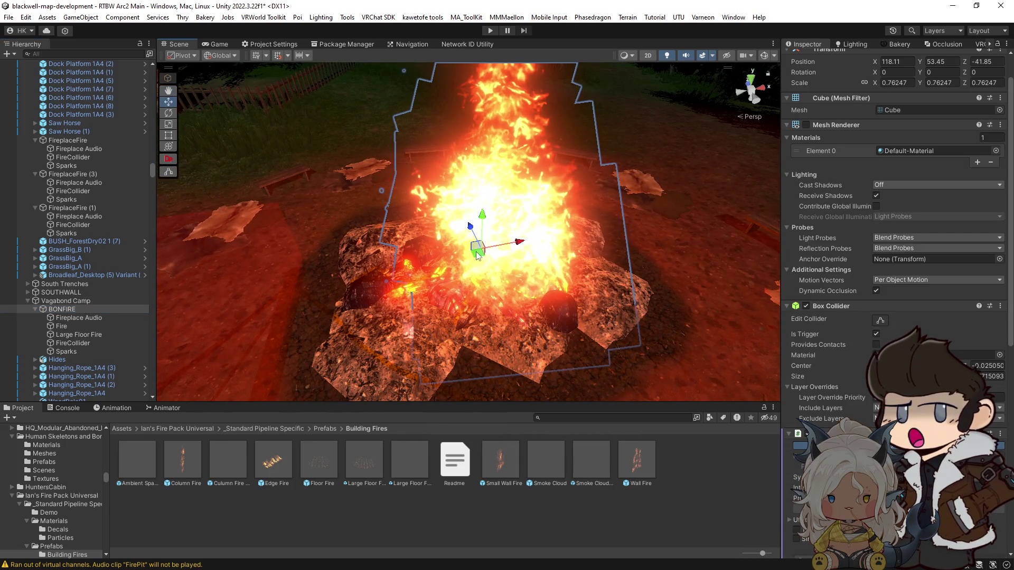
{"action": "mouse_move", "coordinate": [476, 252]}
{"action": "left_mouse_down"}
{"action": "mouse_move", "coordinate": [460, 252]}
{"action": "mouse_move", "coordinate": [457, 359]}
{"action": "mouse_move", "coordinate": [466, 138]}
{"action": "left_mouse_up"}
{"action": "scroll", "coordinate": [455, 335], "scroll_direction": "down", "scroll_amount": 3}
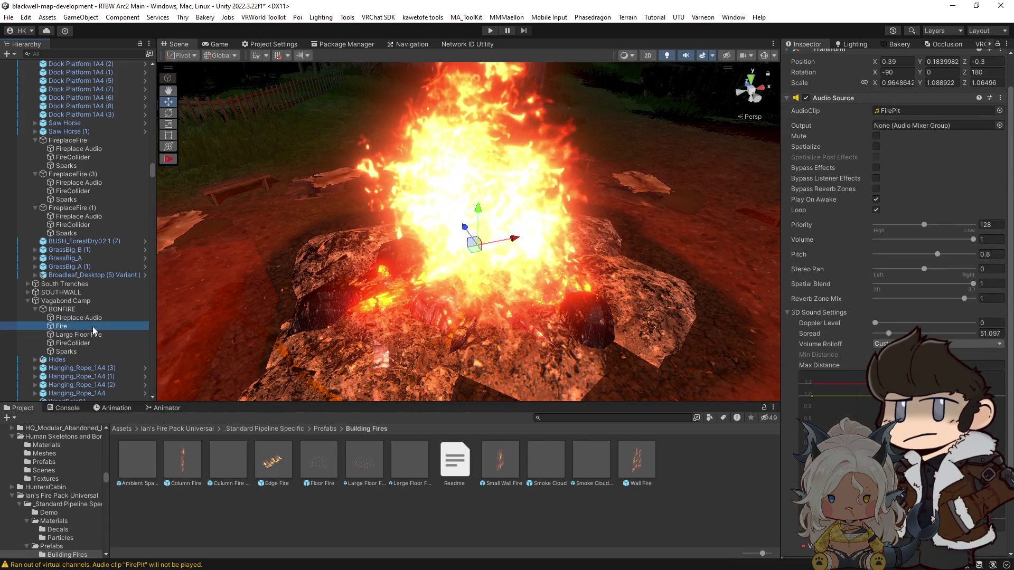
Delete the Large Floor Fire and FireCollider objects from BONFIRE.
{"action": "left_click", "coordinate": [97, 335]}
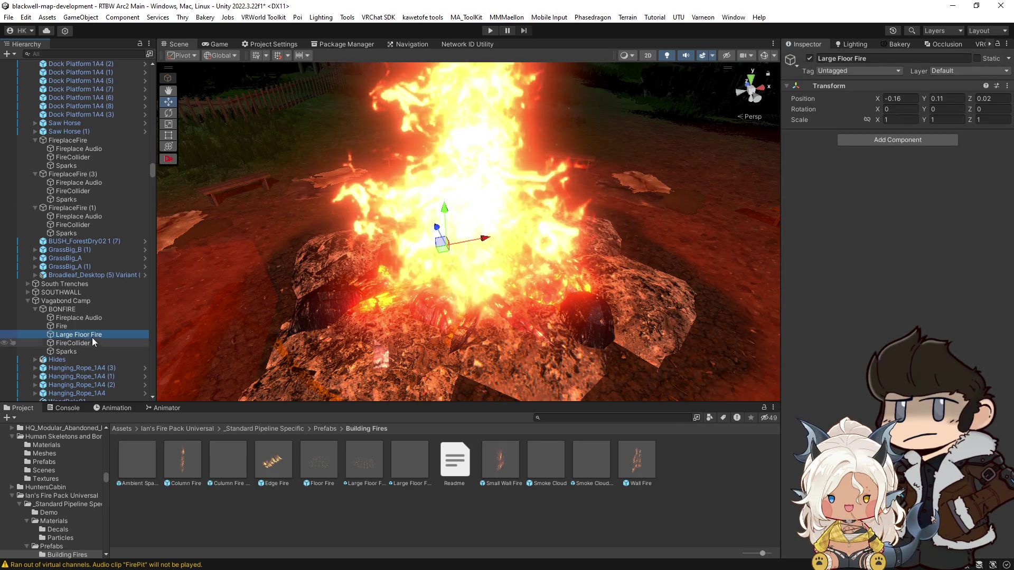
{"action": "key", "text": "Delete"}
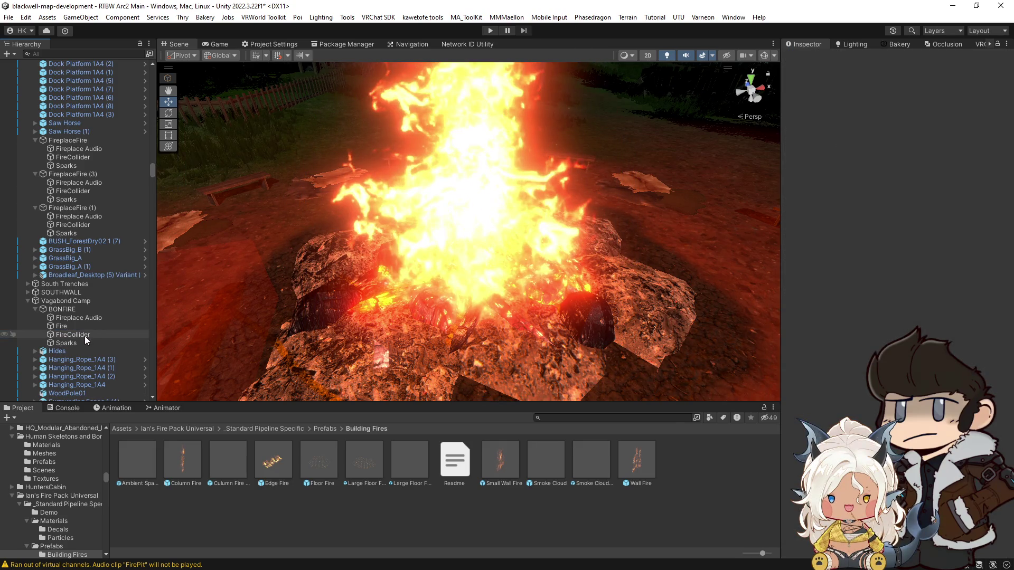
{"action": "mouse_move", "coordinate": [201, 298]}
{"action": "left_mouse_down"}
{"action": "mouse_move", "coordinate": [452, 294]}
{"action": "mouse_move", "coordinate": [528, 260]}
{"action": "left_mouse_up"}
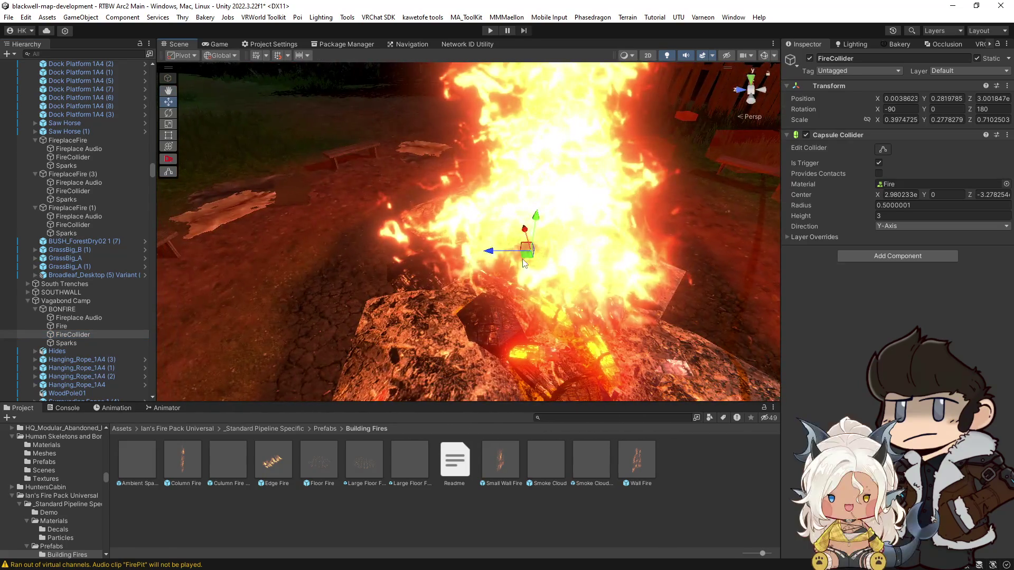
{"action": "key", "text": "Delete"}
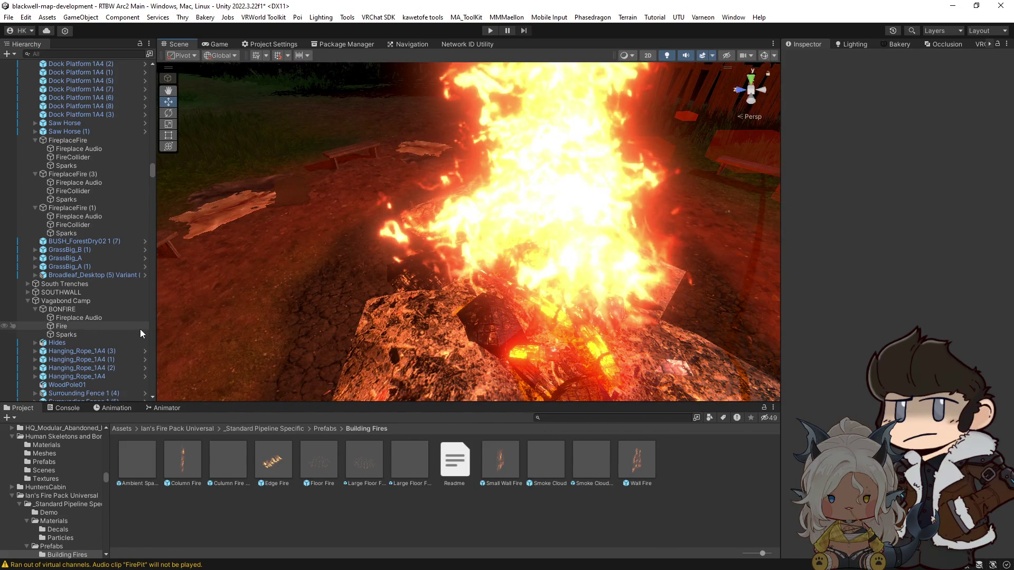
{"action": "left_click", "coordinate": [78, 335]}
Switch the Sparks' light-rays_001 material to the Mochie/Particles shader.
{"action": "mouse_move", "coordinate": [387, 270]}
{"action": "left_mouse_down"}
{"action": "mouse_move", "coordinate": [656, 220]}
{"action": "mouse_move", "coordinate": [664, 186]}
{"action": "left_mouse_up"}
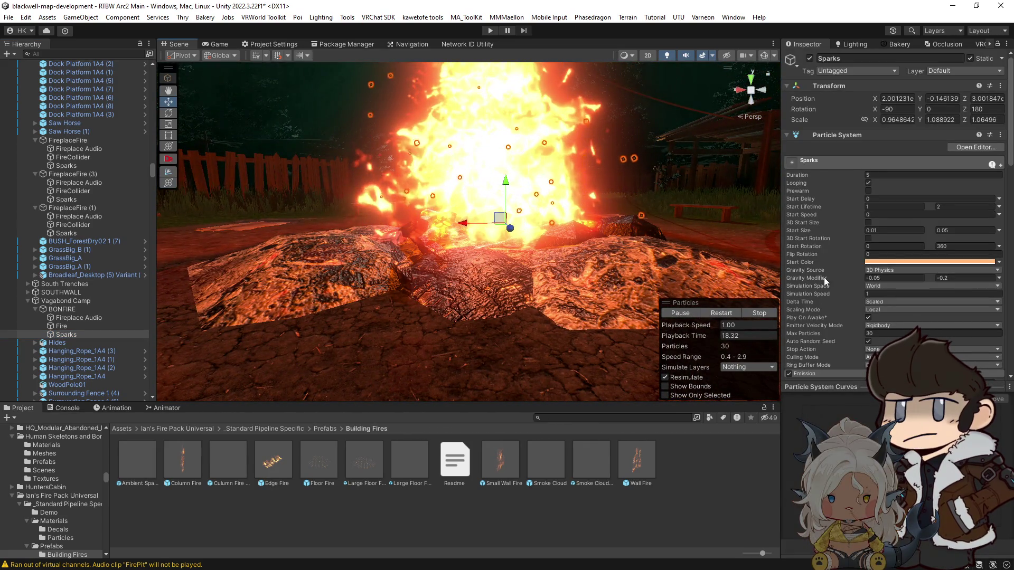
{"action": "left_click_drag", "start_coordinate": [614, 243], "coordinate": [659, 209]}
{"action": "scroll", "coordinate": [892, 316], "scroll_direction": "down", "scroll_amount": 15}
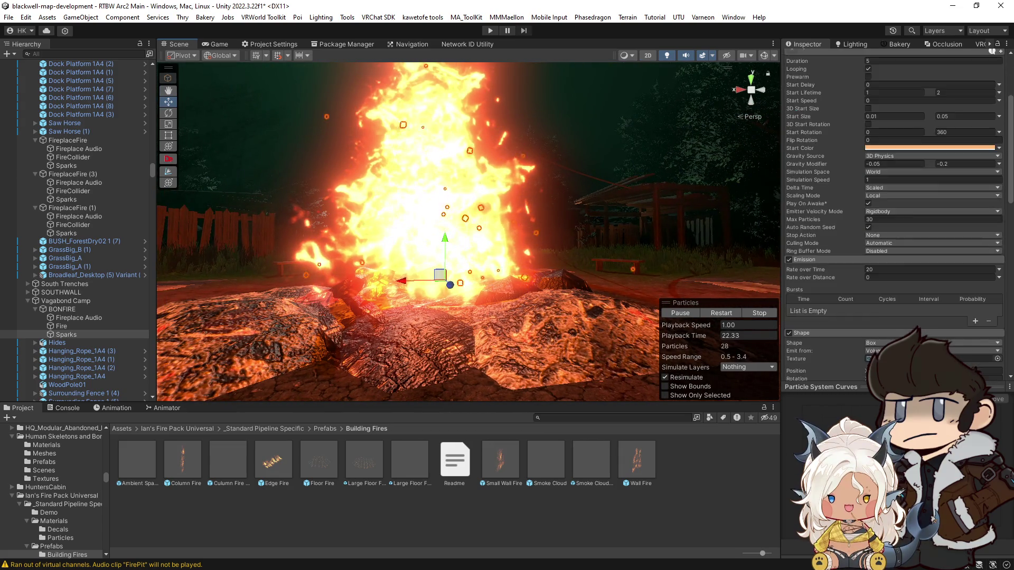
{"action": "scroll", "coordinate": [922, 334], "scroll_direction": "down", "scroll_amount": 5}
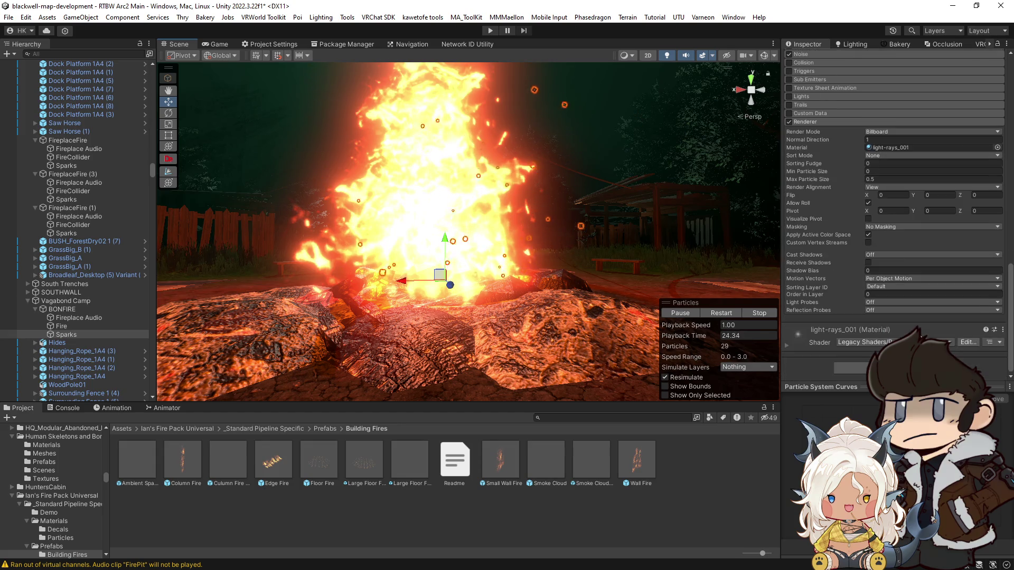
{"action": "left_click", "coordinate": [785, 344]}
{"action": "scroll", "coordinate": [819, 347], "scroll_direction": "down", "scroll_amount": 3}
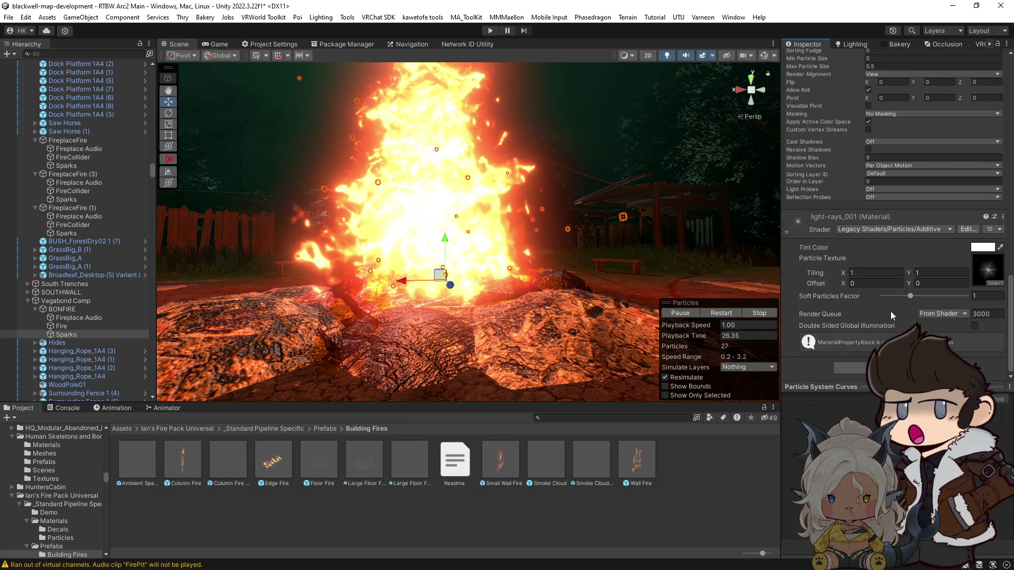
{"action": "left_click", "coordinate": [917, 229]}
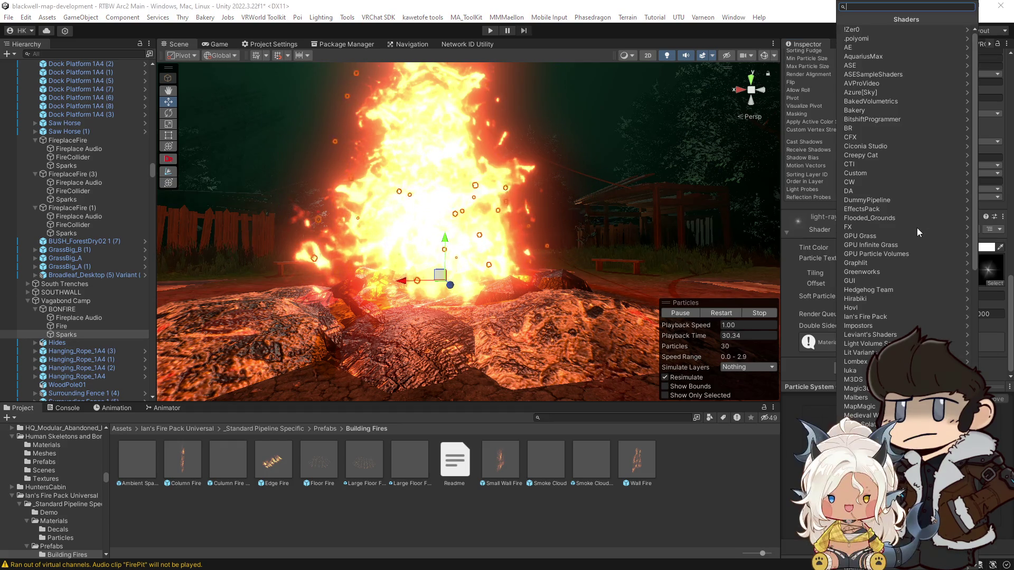
{"action": "type", "text": "mochie"}
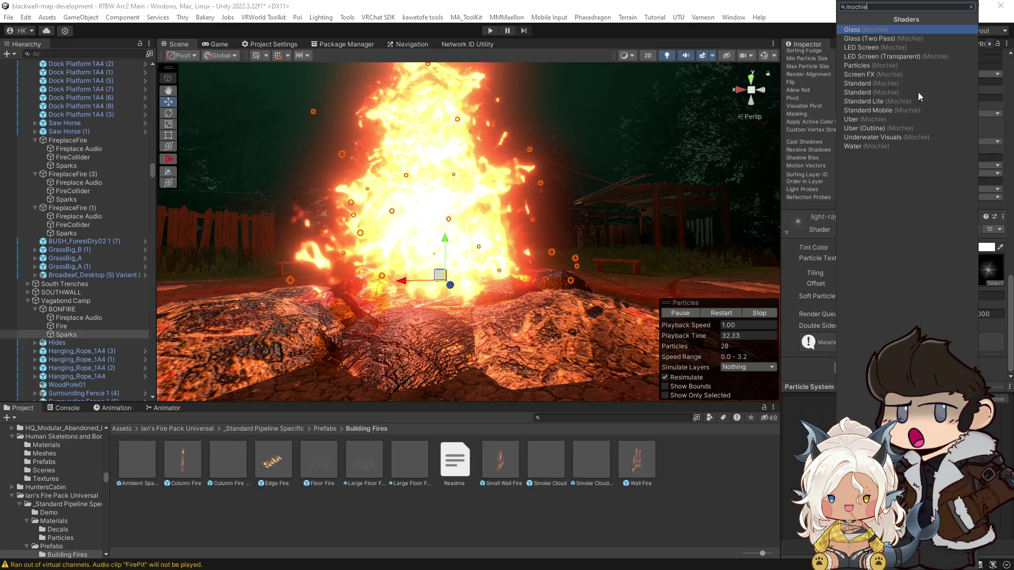
{"action": "left_click", "coordinate": [861, 65]}
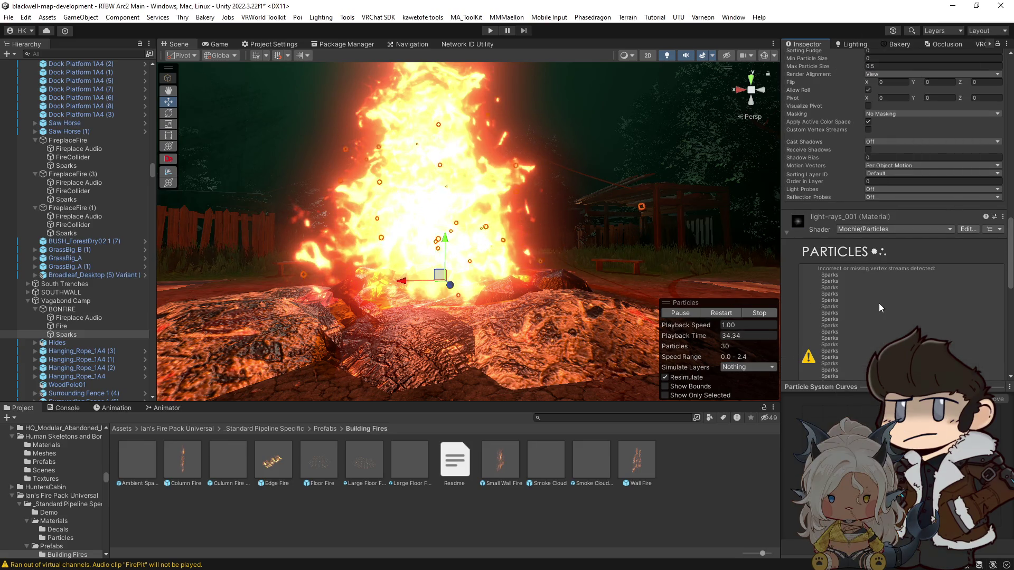
Fix the missing particle vertex streams and expand the material's Render Settings.
{"action": "scroll", "coordinate": [878, 303], "scroll_direction": "down", "scroll_amount": 5}
{"action": "left_click", "coordinate": [910, 283]}
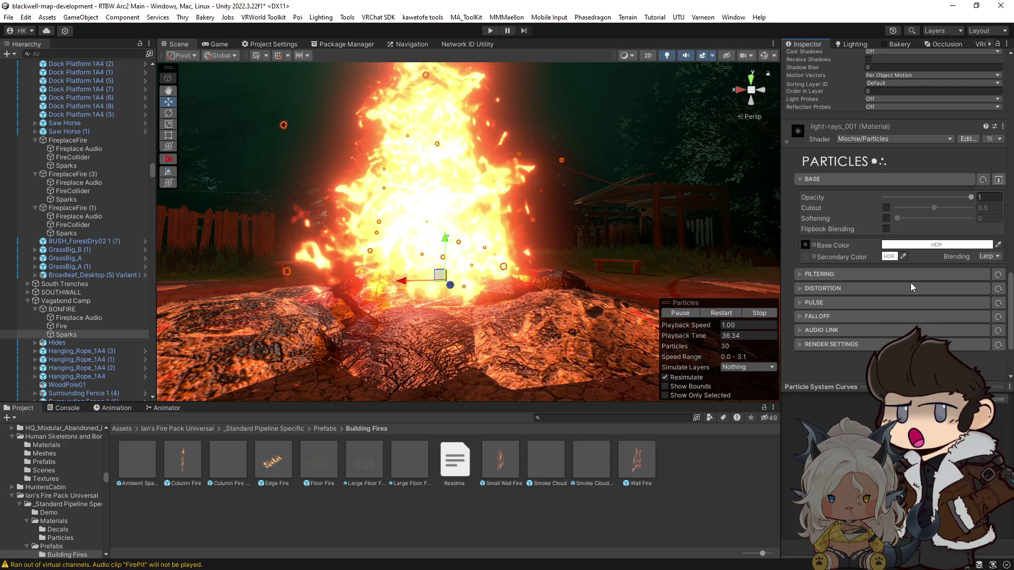
{"action": "mouse_move", "coordinate": [660, 238]}
{"action": "left_mouse_down"}
{"action": "mouse_move", "coordinate": [706, 214]}
{"action": "mouse_move", "coordinate": [900, 313]}
{"action": "left_mouse_up"}
{"action": "scroll", "coordinate": [930, 276], "scroll_direction": "down", "scroll_amount": 3}
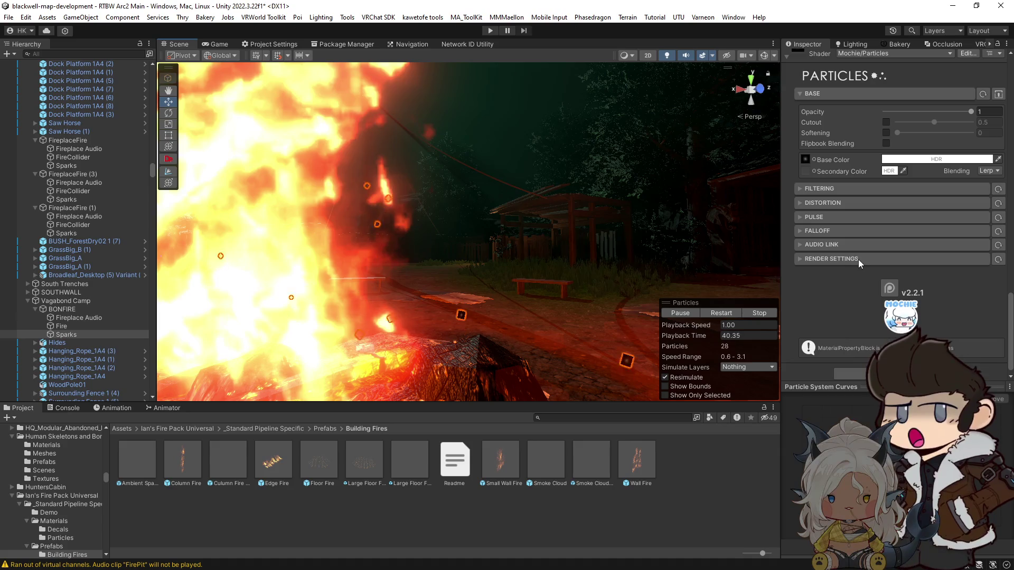
{"action": "left_click", "coordinate": [857, 259]}
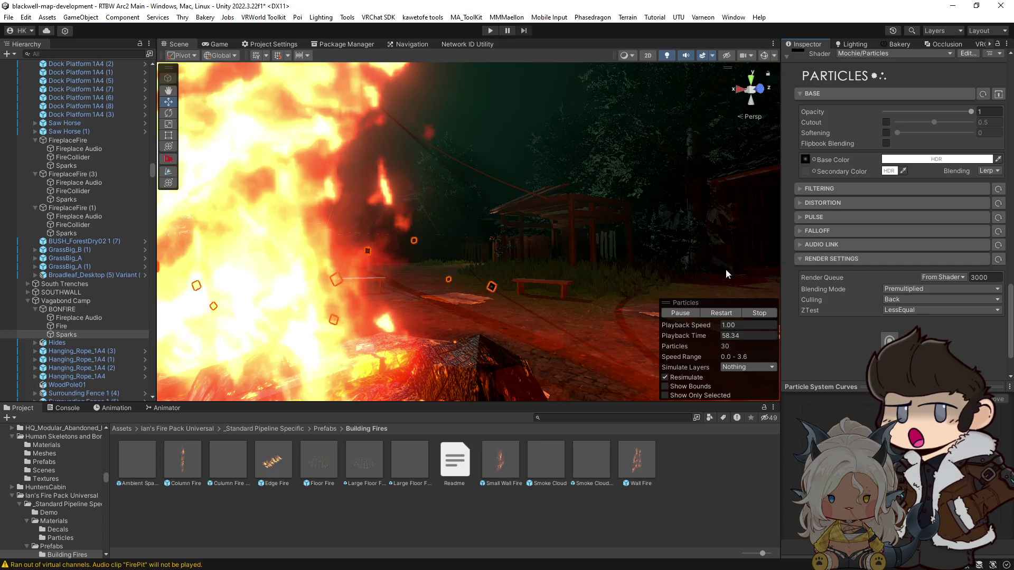
{"action": "mouse_move", "coordinate": [588, 306]}
{"action": "left_mouse_down"}
{"action": "mouse_move", "coordinate": [596, 333]}
{"action": "mouse_move", "coordinate": [496, 335]}
{"action": "mouse_move", "coordinate": [470, 316]}
{"action": "mouse_move", "coordinate": [610, 333]}
{"action": "mouse_move", "coordinate": [468, 195]}
{"action": "mouse_move", "coordinate": [500, 280]}
{"action": "mouse_move", "coordinate": [478, 286]}
{"action": "mouse_move", "coordinate": [505, 291]}
{"action": "mouse_move", "coordinate": [488, 292]}
{"action": "left_mouse_up"}
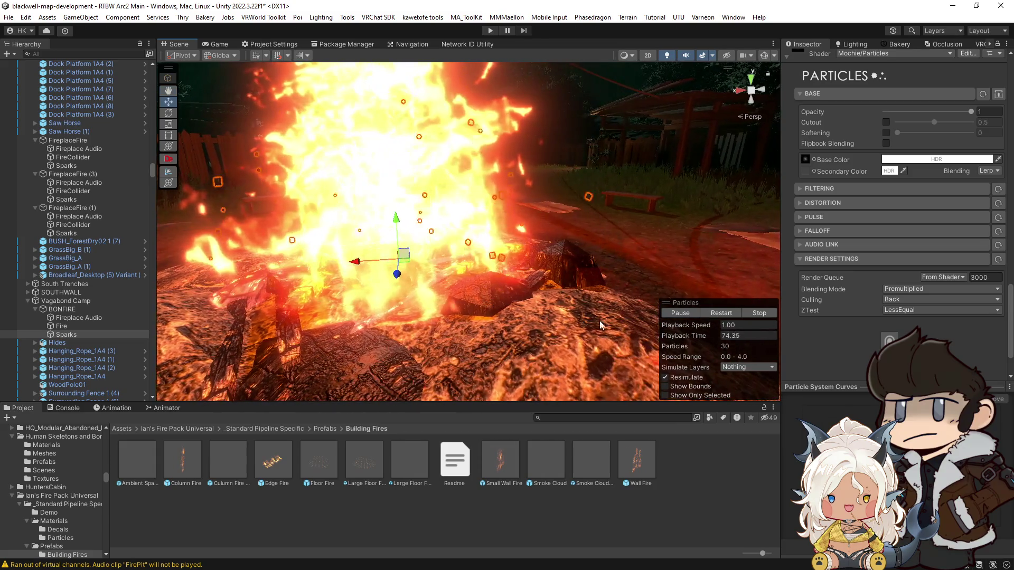
{"action": "left_click", "coordinate": [718, 310]}
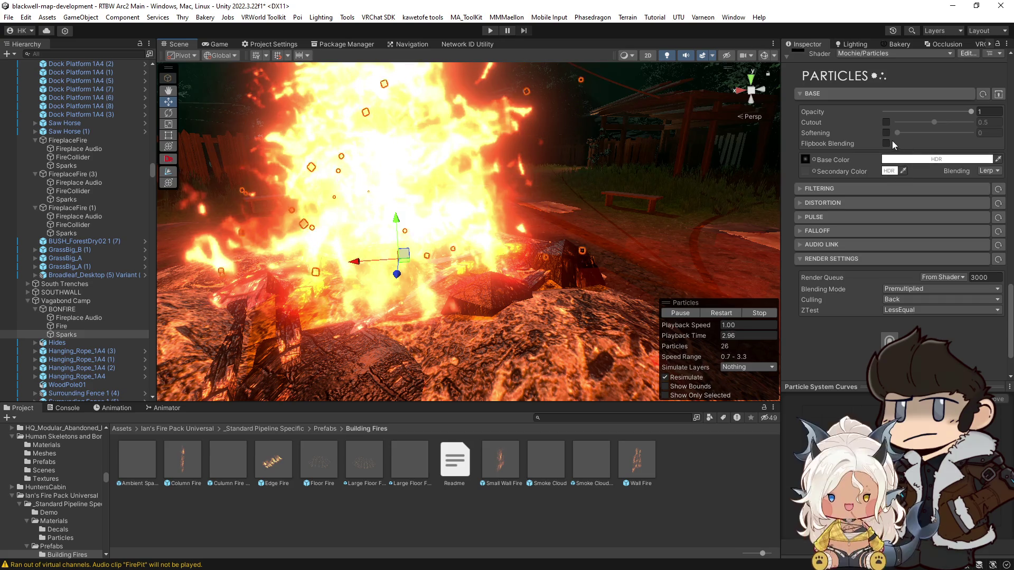
{"action": "left_click", "coordinate": [985, 171]}
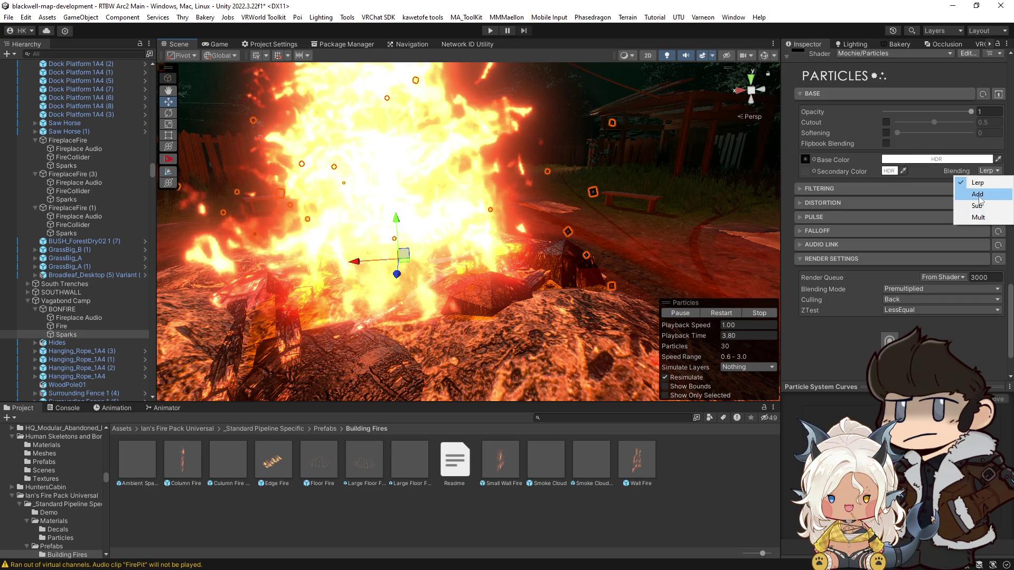
Set the Sparks colour Blending to Add and the Render Settings Blending Mode to Additive.
{"action": "left_click", "coordinate": [978, 194]}
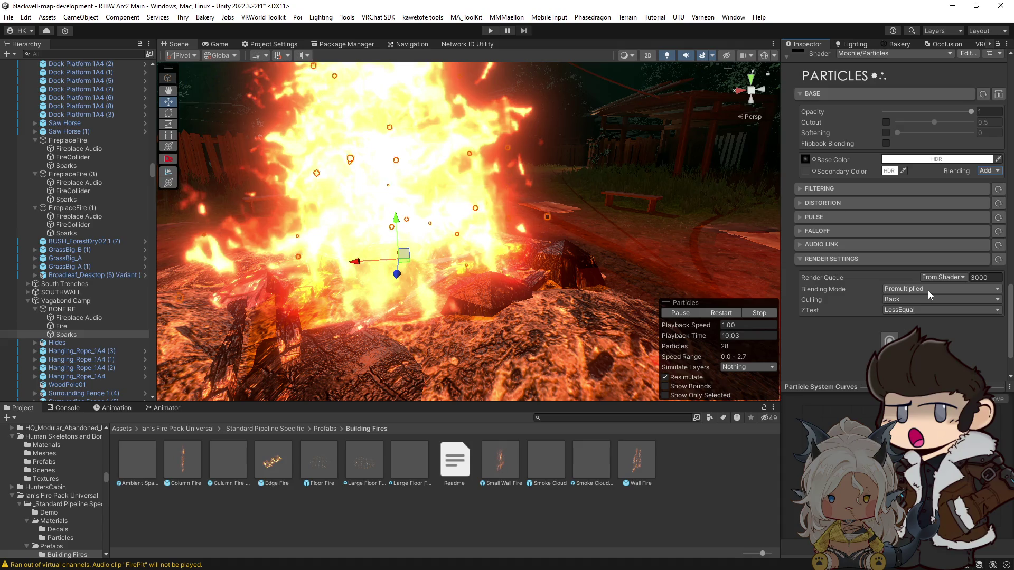
{"action": "left_click_drag", "start_coordinate": [592, 254], "coordinate": [499, 225]}
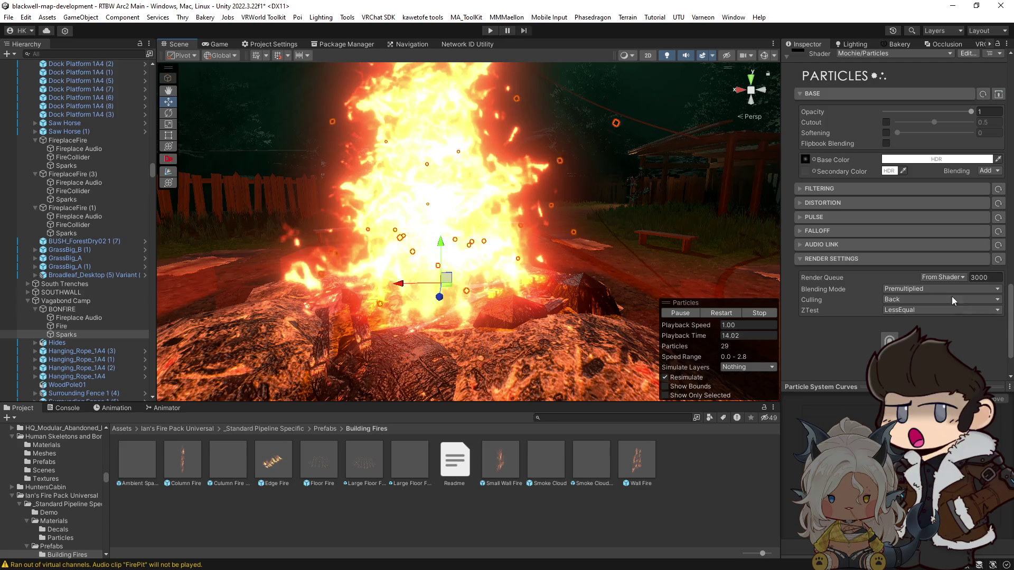
{"action": "left_click", "coordinate": [933, 289]}
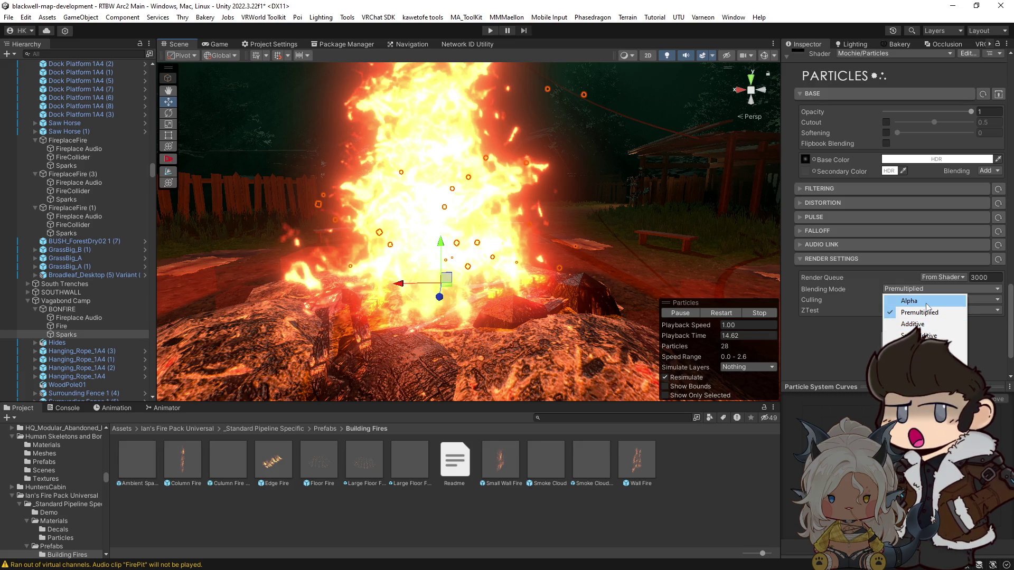
{"action": "left_click", "coordinate": [921, 324]}
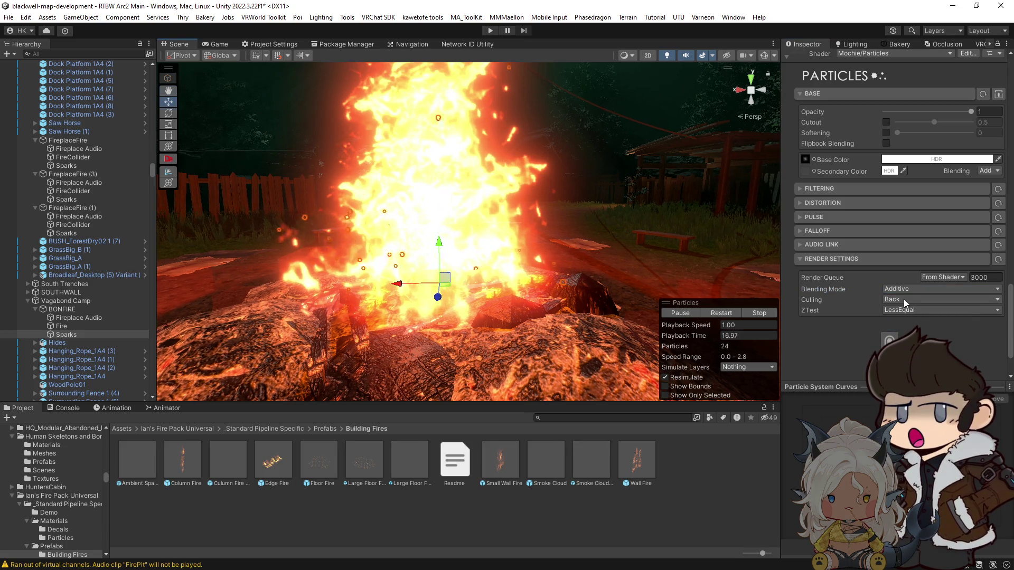
Dim the Sparks material's base colour to grey in the HDR picker.
{"action": "left_click", "coordinate": [919, 160]}
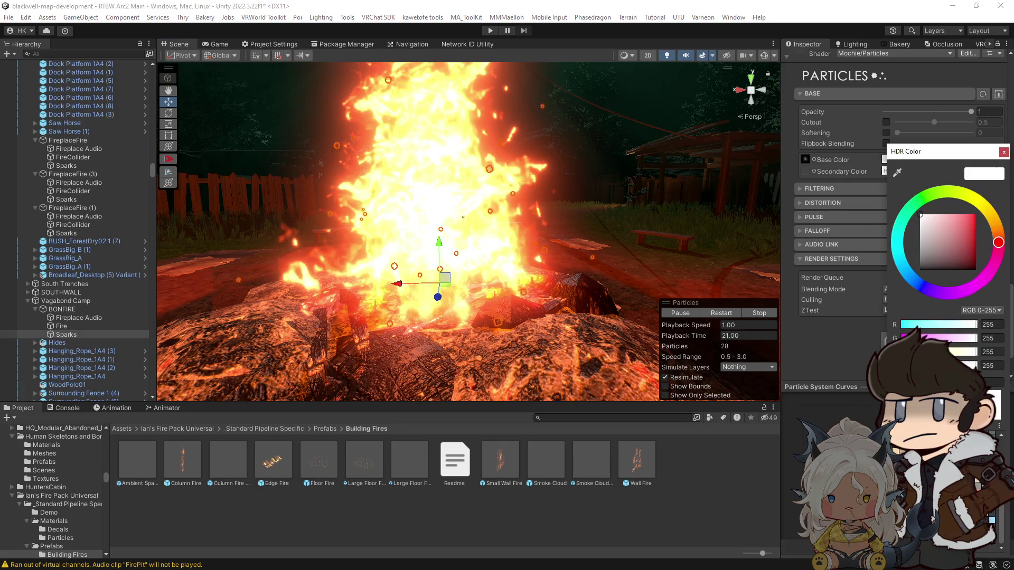
{"action": "left_click_drag", "start_coordinate": [591, 248], "coordinate": [509, 204]}
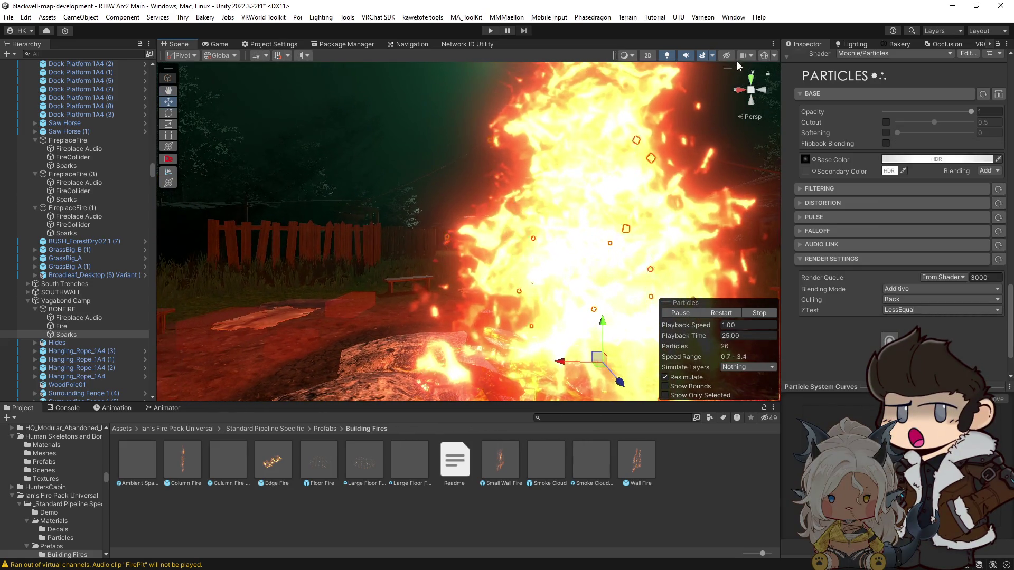
{"action": "left_click", "coordinate": [693, 314]}
{"action": "left_click_drag", "start_coordinate": [591, 253], "coordinate": [502, 209]}
{"action": "left_click", "coordinate": [936, 159]}
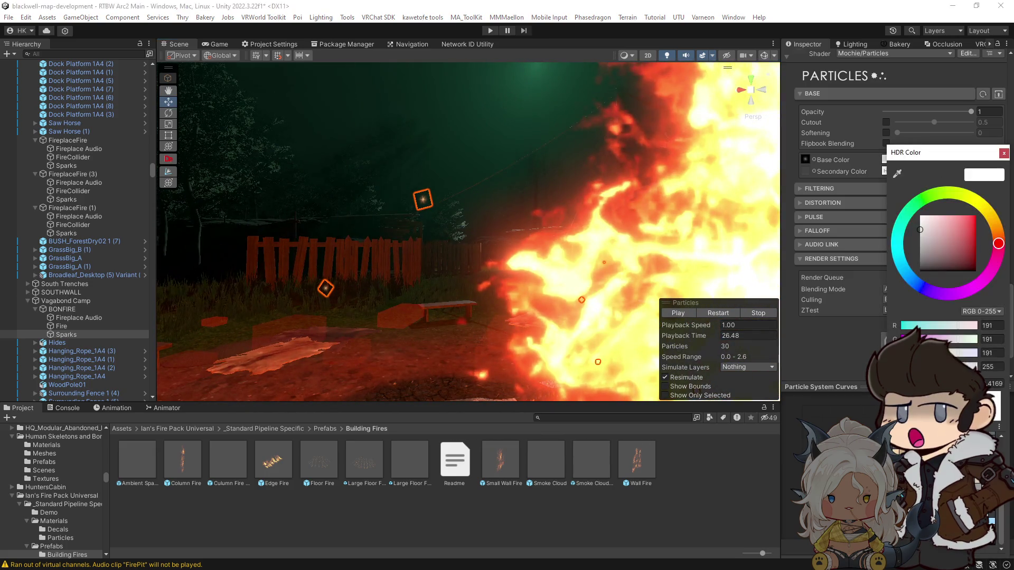
{"action": "mouse_move", "coordinate": [508, 259]}
{"action": "left_mouse_down"}
{"action": "mouse_move", "coordinate": [538, 286]}
{"action": "mouse_move", "coordinate": [482, 276]}
{"action": "mouse_move", "coordinate": [588, 315]}
{"action": "mouse_move", "coordinate": [739, 346]}
{"action": "mouse_move", "coordinate": [482, 360]}
{"action": "mouse_move", "coordinate": [481, 325]}
{"action": "left_mouse_up"}
{"action": "left_click", "coordinate": [482, 359]}
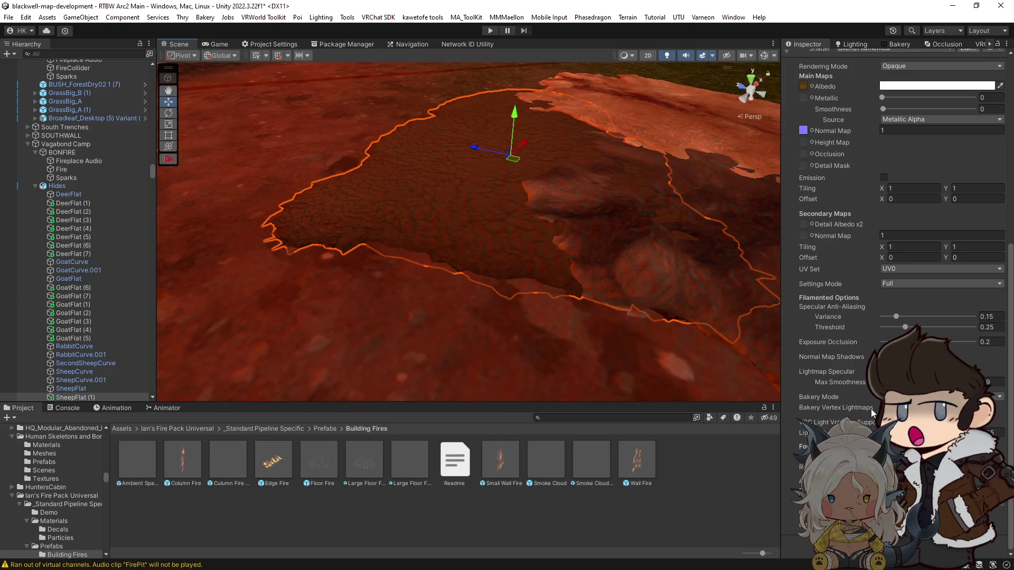
Darken the hide material's albedo colour to grey 191.
{"action": "scroll", "coordinate": [860, 376], "scroll_direction": "up", "scroll_amount": 5}
{"action": "mouse_move", "coordinate": [620, 334]}
{"action": "left_mouse_down"}
{"action": "mouse_move", "coordinate": [600, 203]}
{"action": "mouse_move", "coordinate": [594, 236]}
{"action": "mouse_move", "coordinate": [611, 260]}
{"action": "left_mouse_up"}
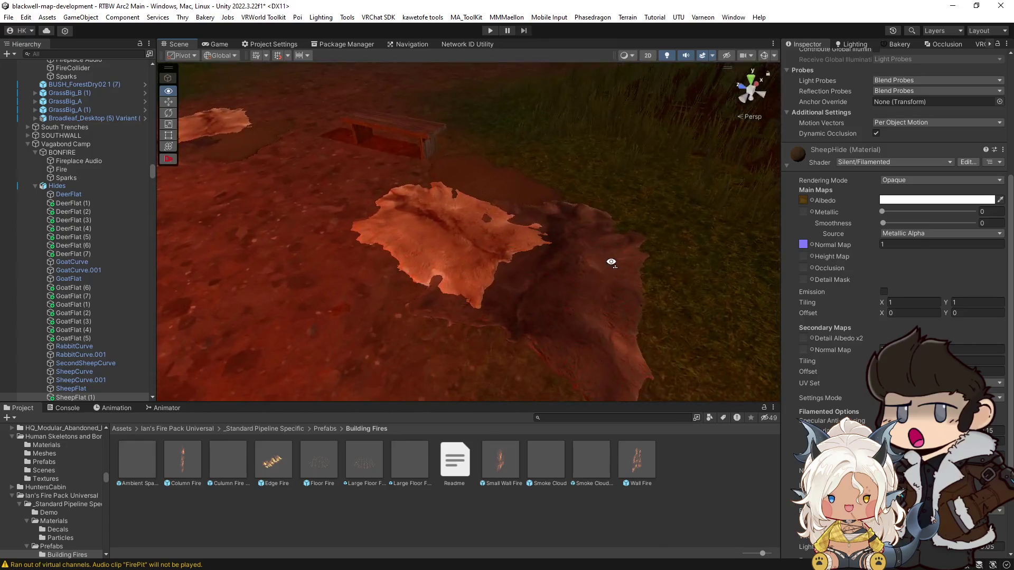
{"action": "left_click", "coordinate": [919, 200]}
{"action": "left_click_drag", "start_coordinate": [921, 239], "coordinate": [902, 239]}
Frame a hide and swing the view to face the bonfire, selecting Camp Fire.
{"action": "left_click_drag", "start_coordinate": [539, 199], "coordinate": [527, 242]}
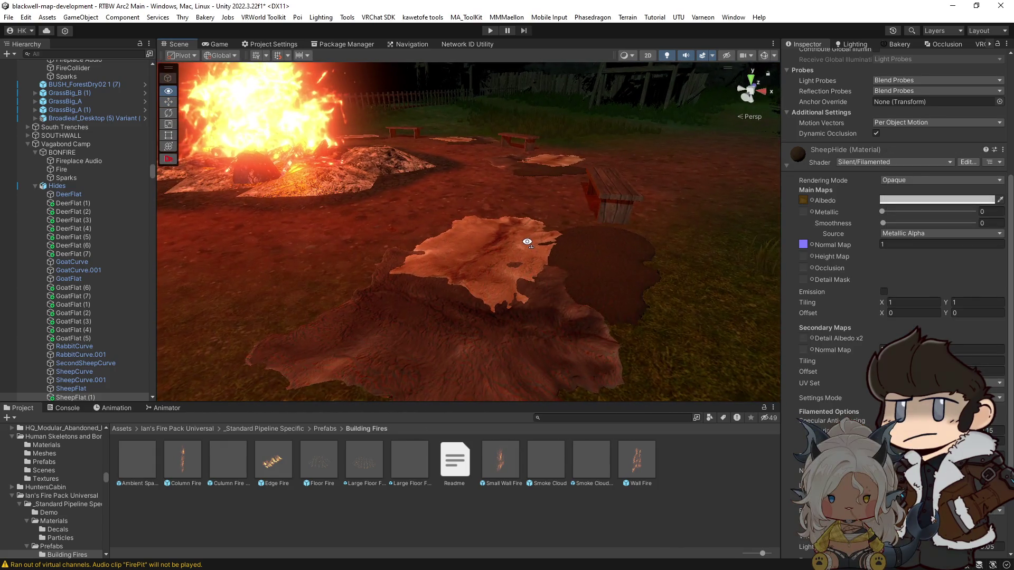
{"action": "mouse_move", "coordinate": [561, 292]}
{"action": "left_mouse_down"}
{"action": "mouse_move", "coordinate": [415, 263]}
{"action": "mouse_move", "coordinate": [478, 254]}
{"action": "mouse_move", "coordinate": [391, 283]}
{"action": "mouse_move", "coordinate": [654, 315]}
{"action": "left_mouse_up"}
{"action": "key", "text": "w"}
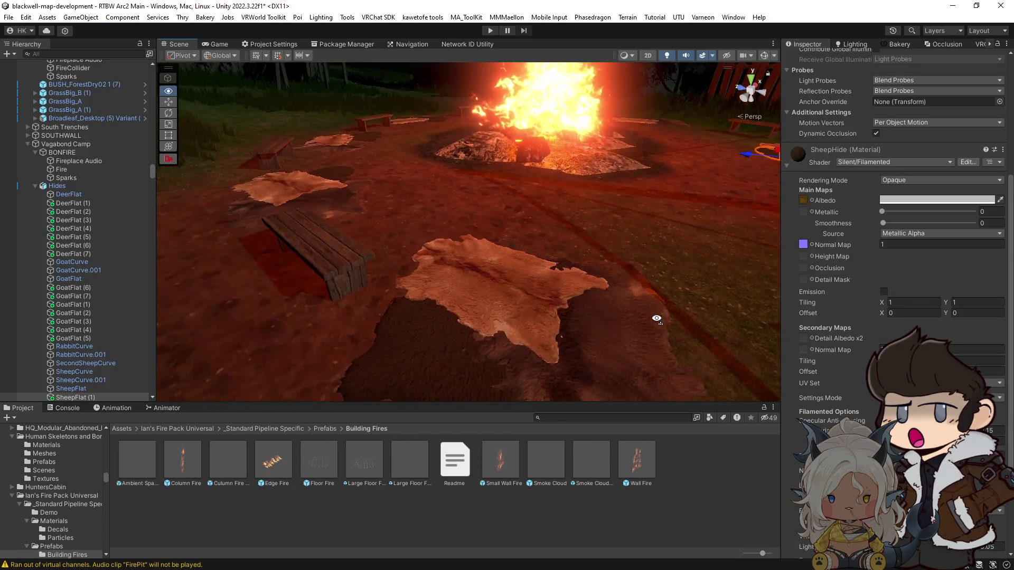
{"action": "key", "text": "w"}
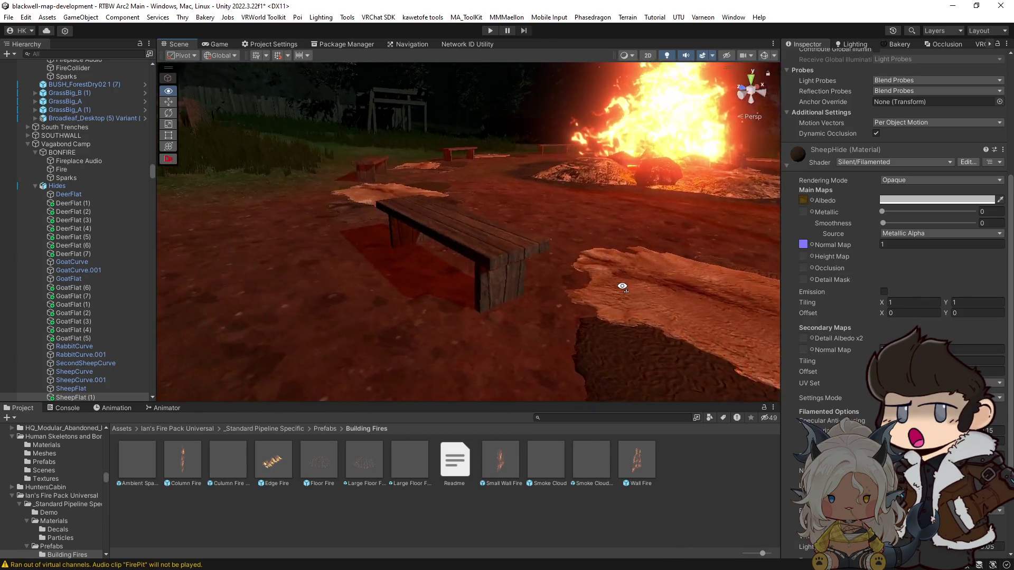
{"action": "key", "text": "w"}
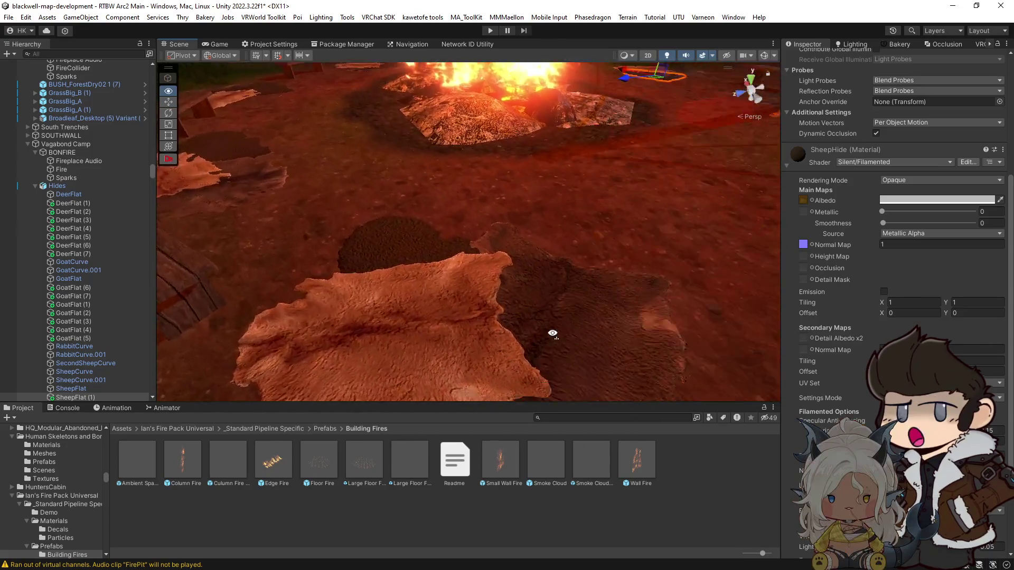
{"action": "left_click", "coordinate": [531, 278]}
{"action": "key", "text": "f"}
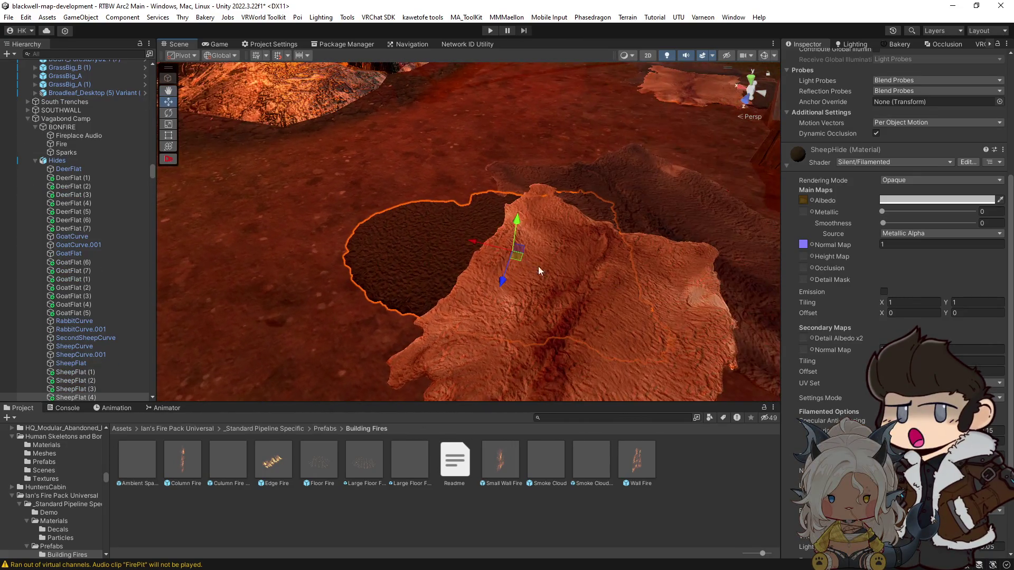
{"action": "mouse_move", "coordinate": [484, 259]}
{"action": "left_mouse_down"}
{"action": "mouse_move", "coordinate": [374, 222]}
{"action": "mouse_move", "coordinate": [389, 223]}
{"action": "mouse_move", "coordinate": [430, 277]}
{"action": "mouse_move", "coordinate": [446, 272]}
{"action": "mouse_move", "coordinate": [449, 239]}
{"action": "mouse_move", "coordinate": [464, 245]}
{"action": "mouse_move", "coordinate": [464, 278]}
{"action": "mouse_move", "coordinate": [583, 229]}
{"action": "mouse_move", "coordinate": [596, 236]}
{"action": "mouse_move", "coordinate": [487, 258]}
{"action": "mouse_move", "coordinate": [593, 269]}
{"action": "mouse_move", "coordinate": [518, 346]}
{"action": "mouse_move", "coordinate": [641, 306]}
{"action": "mouse_move", "coordinate": [541, 272]}
{"action": "mouse_move", "coordinate": [488, 238]}
{"action": "mouse_move", "coordinate": [151, 239]}
{"action": "mouse_move", "coordinate": [356, 270]}
{"action": "mouse_move", "coordinate": [538, 350]}
{"action": "left_mouse_up"}
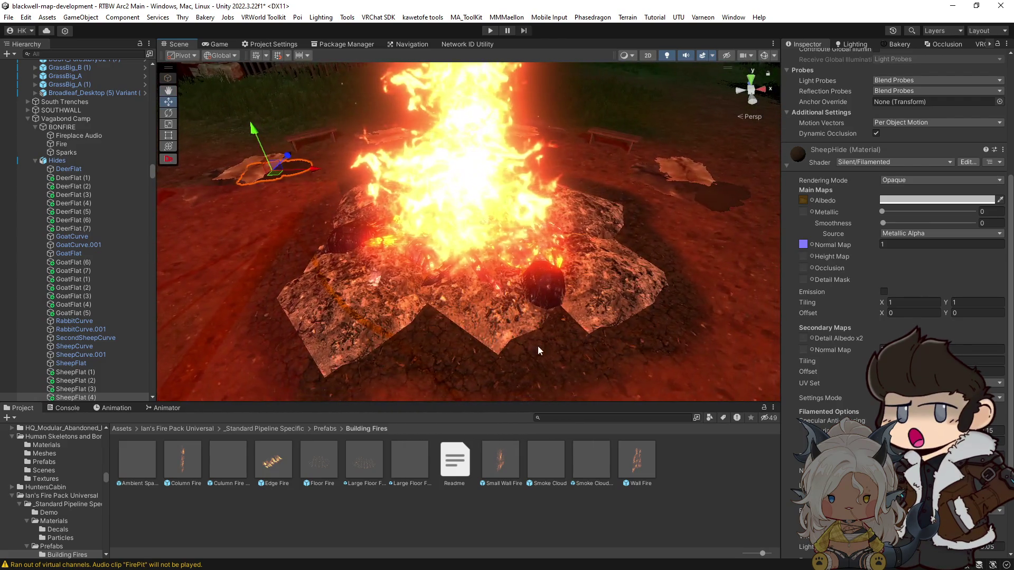
{"action": "mouse_move", "coordinate": [496, 214]}
{"action": "left_mouse_down"}
{"action": "mouse_move", "coordinate": [277, 127]}
{"action": "mouse_move", "coordinate": [474, 215]}
{"action": "left_mouse_up"}
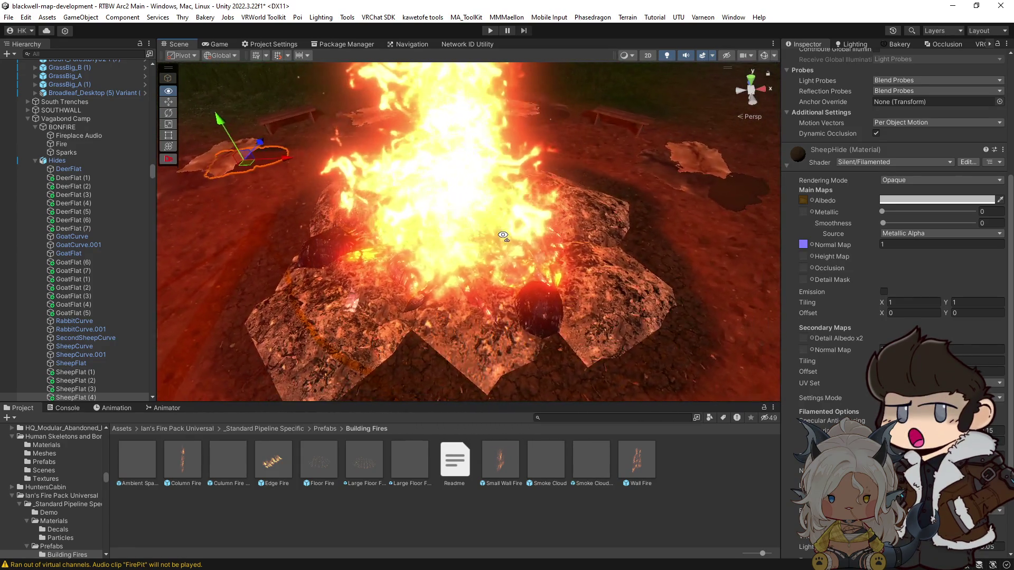
{"action": "left_click", "coordinate": [564, 265]}
Select the bonfire's Fire particle system with the move gizmo active.
{"action": "key", "text": "r"}
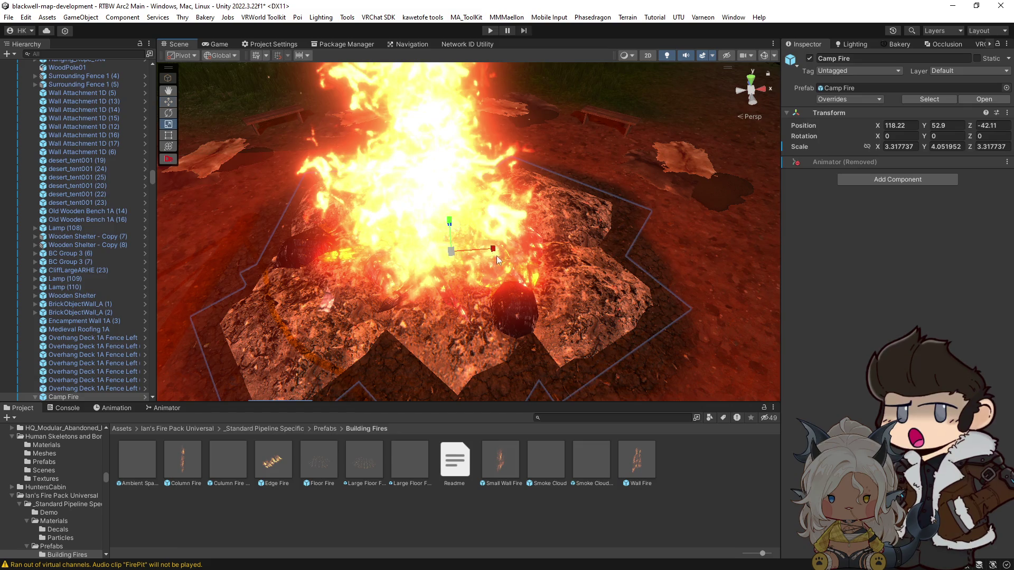
{"action": "mouse_move", "coordinate": [492, 248]}
{"action": "left_mouse_down"}
{"action": "mouse_move", "coordinate": [472, 273]}
{"action": "mouse_move", "coordinate": [483, 260]}
{"action": "mouse_move", "coordinate": [476, 309]}
{"action": "mouse_move", "coordinate": [470, 114]}
{"action": "mouse_move", "coordinate": [472, 137]}
{"action": "left_mouse_up"}
{"action": "left_click", "coordinate": [478, 237]}
{"action": "key", "text": "w"}
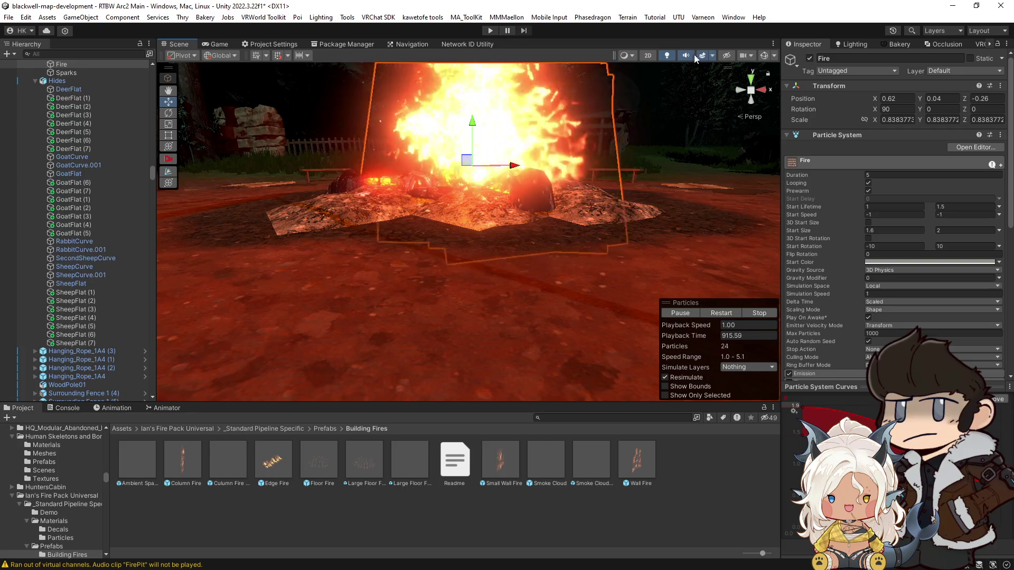
Turn on Scene view audio to hear the fire sound and save the scene.
{"action": "left_click", "coordinate": [686, 55]}
{"action": "left_click_drag", "start_coordinate": [616, 166], "coordinate": [563, 246]}
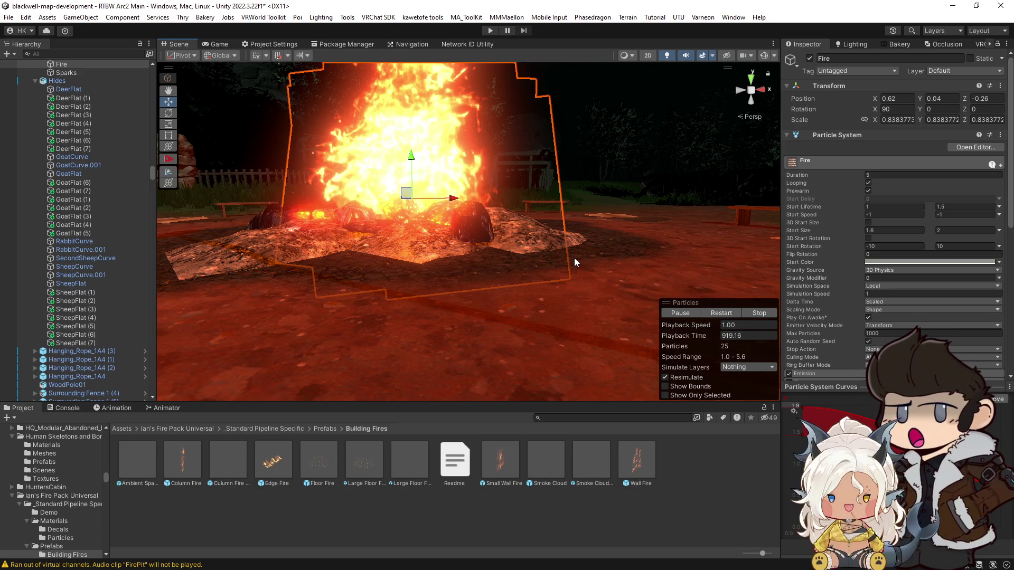
{"action": "key", "text": "ctrl+s"}
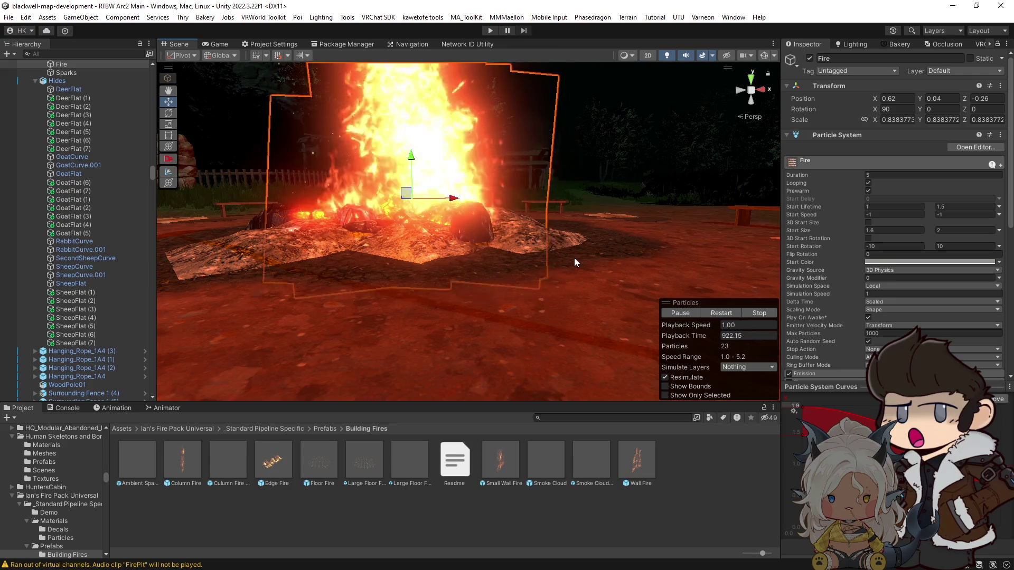
{"action": "mouse_move", "coordinate": [570, 253]}
{"action": "left_mouse_down"}
{"action": "mouse_move", "coordinate": [518, 239]}
{"action": "mouse_move", "coordinate": [487, 256]}
{"action": "mouse_move", "coordinate": [601, 283]}
{"action": "mouse_move", "coordinate": [356, 292]}
{"action": "mouse_move", "coordinate": [426, 297]}
{"action": "left_mouse_up"}
Check the fire from a lower angle, then show gizmos and select Point light (1).
{"action": "scroll", "coordinate": [490, 257], "scroll_direction": "down", "scroll_amount": 5}
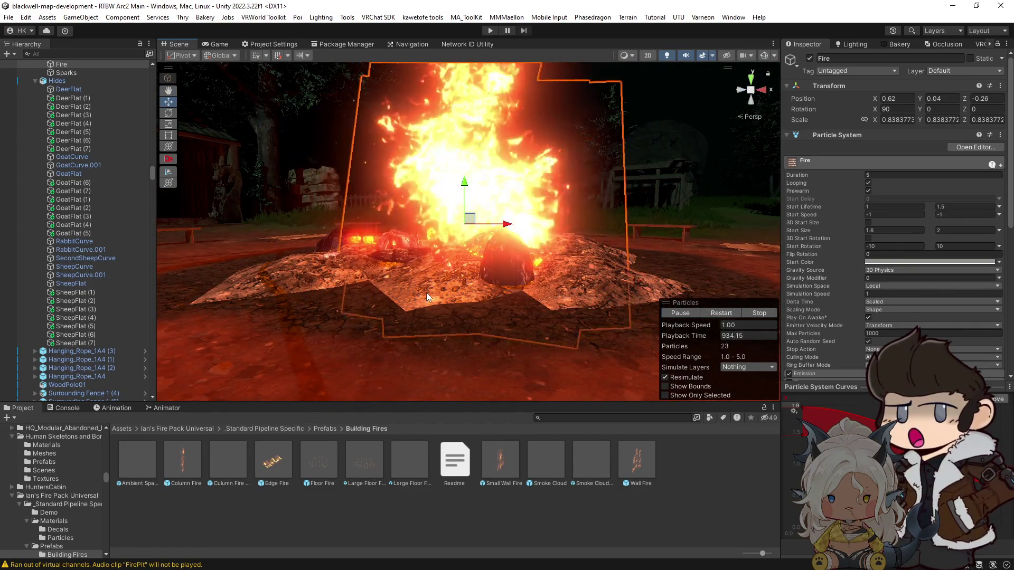
{"action": "mouse_move", "coordinate": [426, 292]}
{"action": "left_mouse_down"}
{"action": "mouse_move", "coordinate": [493, 328]}
{"action": "mouse_move", "coordinate": [511, 474]}
{"action": "mouse_move", "coordinate": [426, 316]}
{"action": "mouse_move", "coordinate": [438, 285]}
{"action": "left_mouse_up"}
{"action": "scroll", "coordinate": [832, 263], "scroll_direction": "down", "scroll_amount": 2}
{"action": "scroll", "coordinate": [829, 284], "scroll_direction": "down", "scroll_amount": 10}
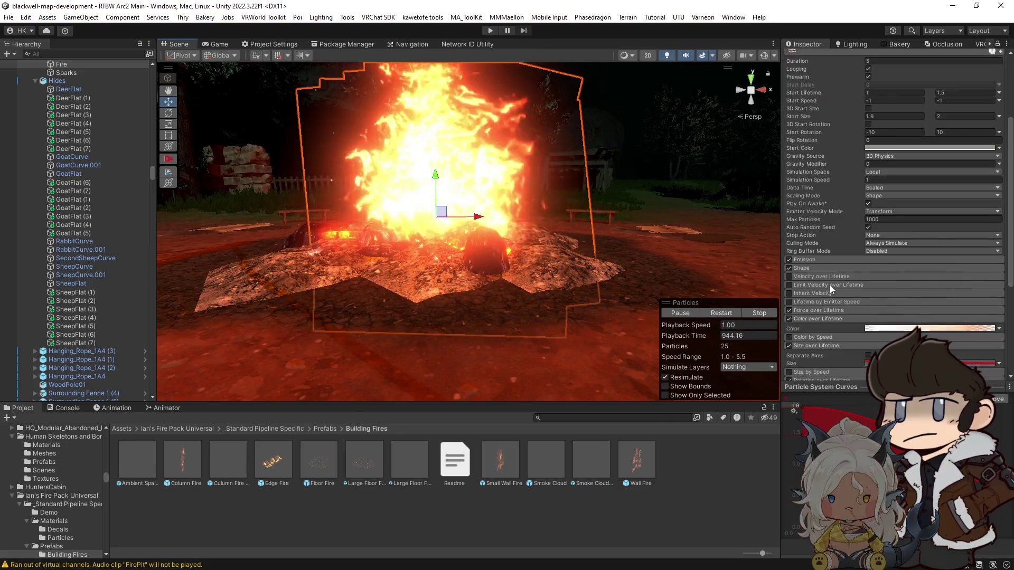
{"action": "left_click_drag", "start_coordinate": [638, 215], "coordinate": [773, 216]}
{"action": "scroll", "coordinate": [82, 268], "scroll_direction": "up", "scroll_amount": 4}
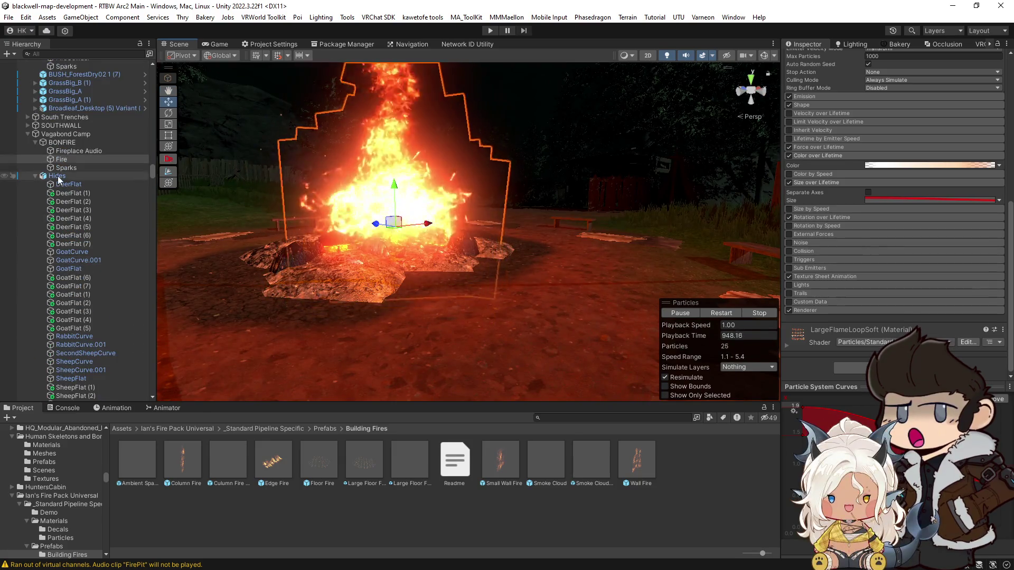
{"action": "left_click_drag", "start_coordinate": [190, 200], "coordinate": [164, 194]}
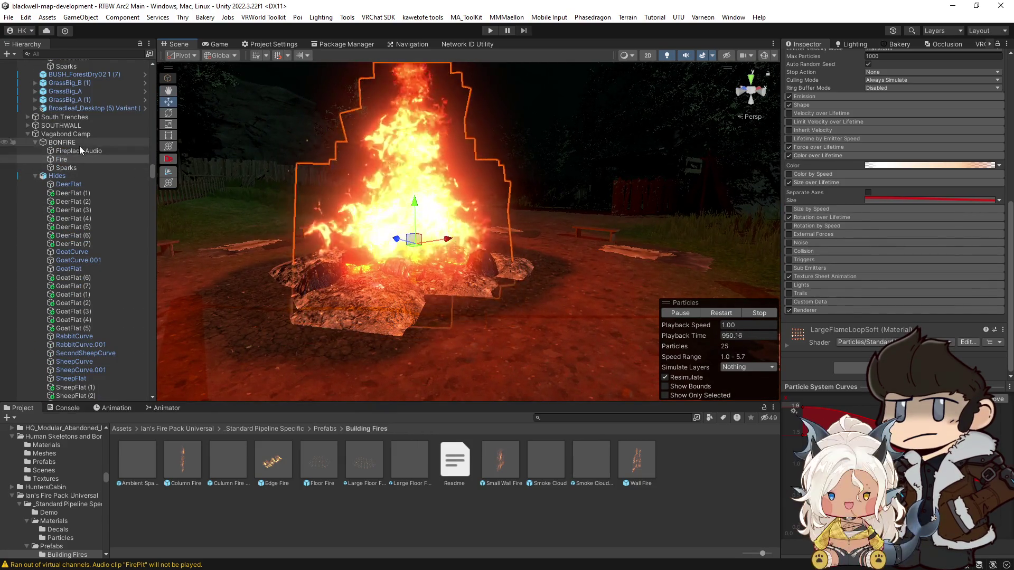
{"action": "scroll", "coordinate": [465, 158], "scroll_direction": "up", "scroll_amount": 3}
{"action": "left_click", "coordinate": [764, 58]}
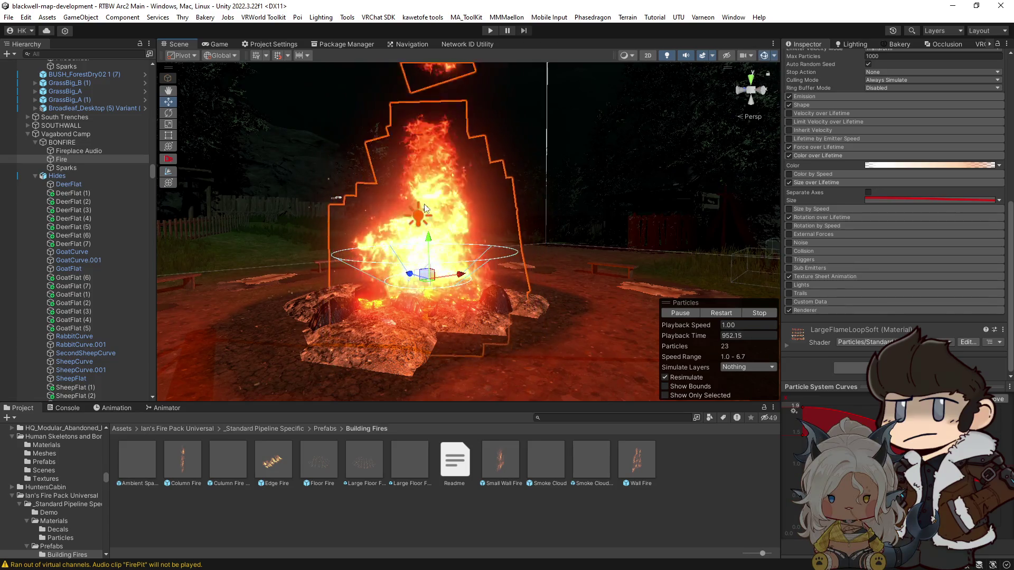
{"action": "left_click", "coordinate": [418, 219]}
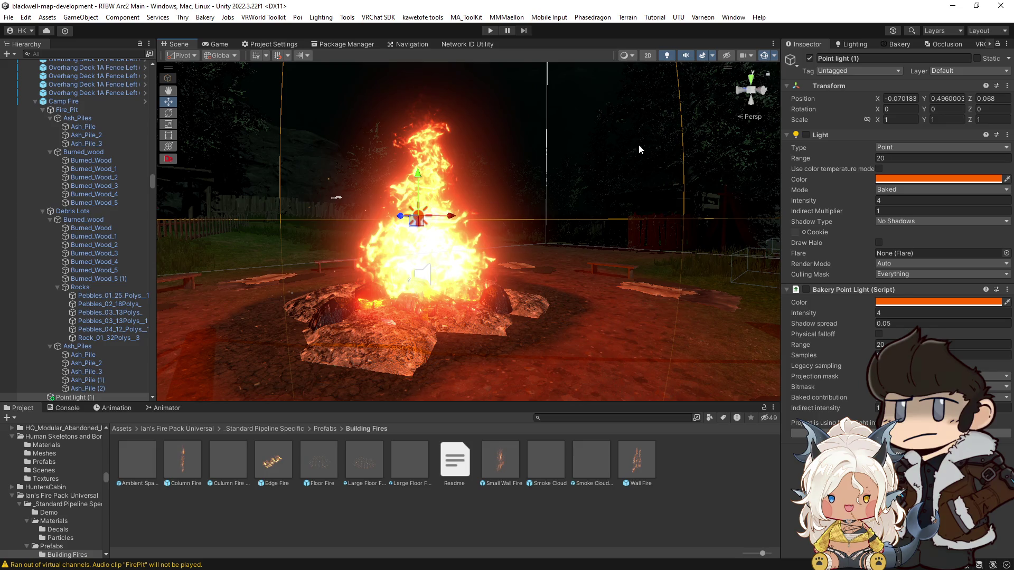
Select the Point light (1) object in the bonfire's Hierarchy.
{"action": "scroll", "coordinate": [90, 313], "scroll_direction": "down", "scroll_amount": 4}
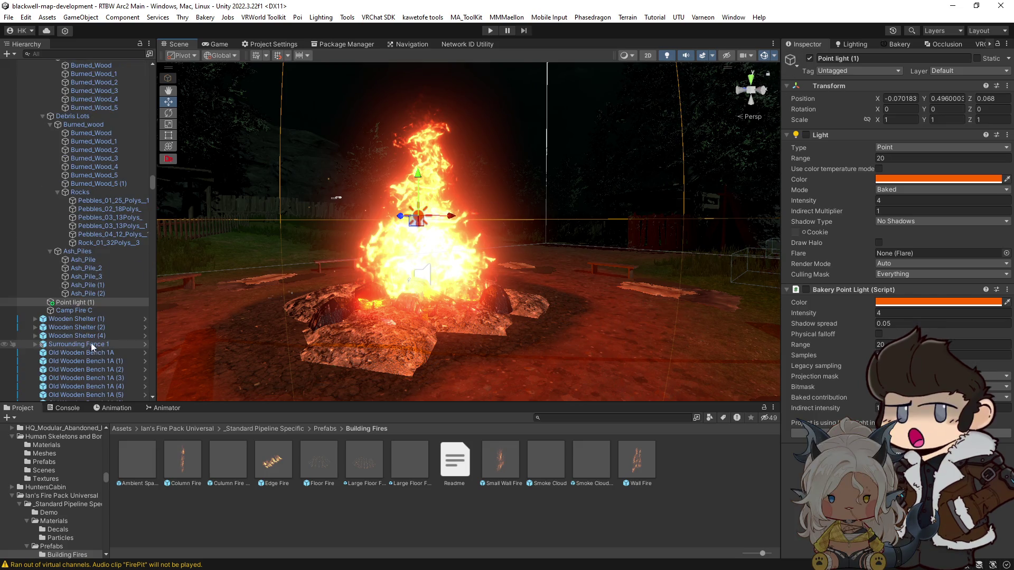
{"action": "left_click", "coordinate": [74, 302]}
{"action": "scroll", "coordinate": [84, 295], "scroll_direction": "down", "scroll_amount": 2}
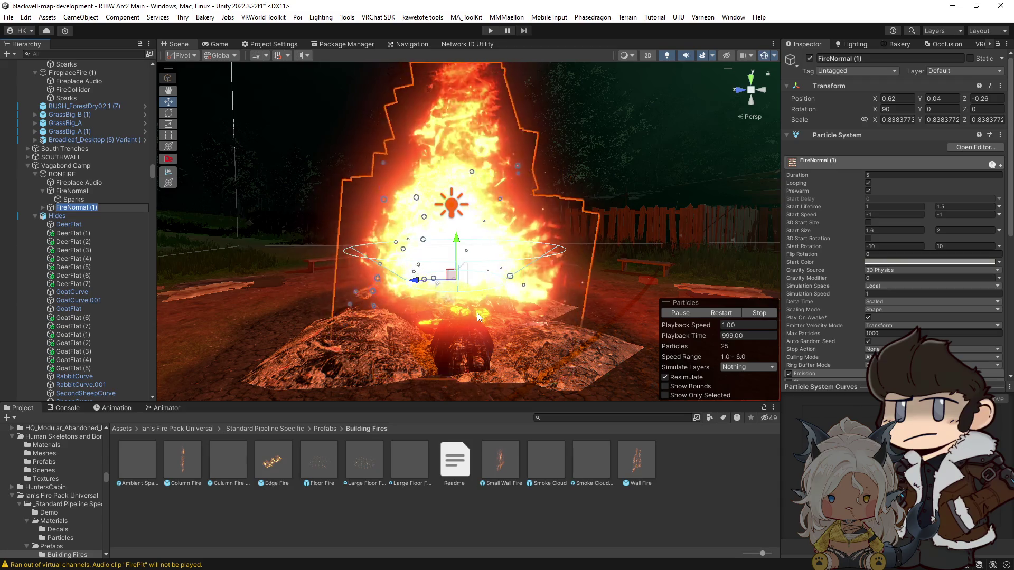
Rename the FireNormal (1) copy to FireBlue and expand it to show its Sparks.
{"action": "scroll", "coordinate": [303, 299], "scroll_direction": "up", "scroll_amount": 2}
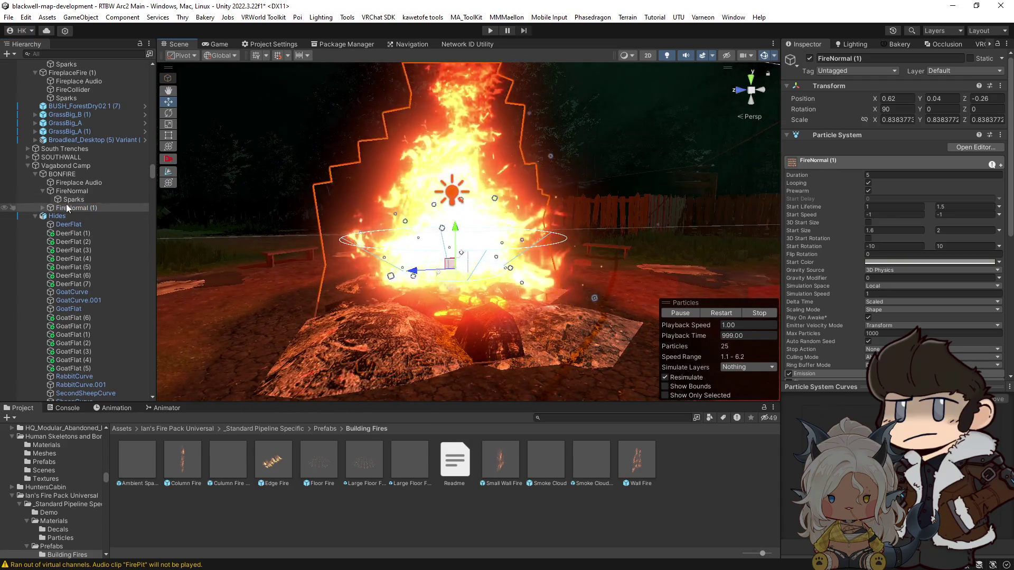
{"action": "left_click", "coordinate": [88, 208]}
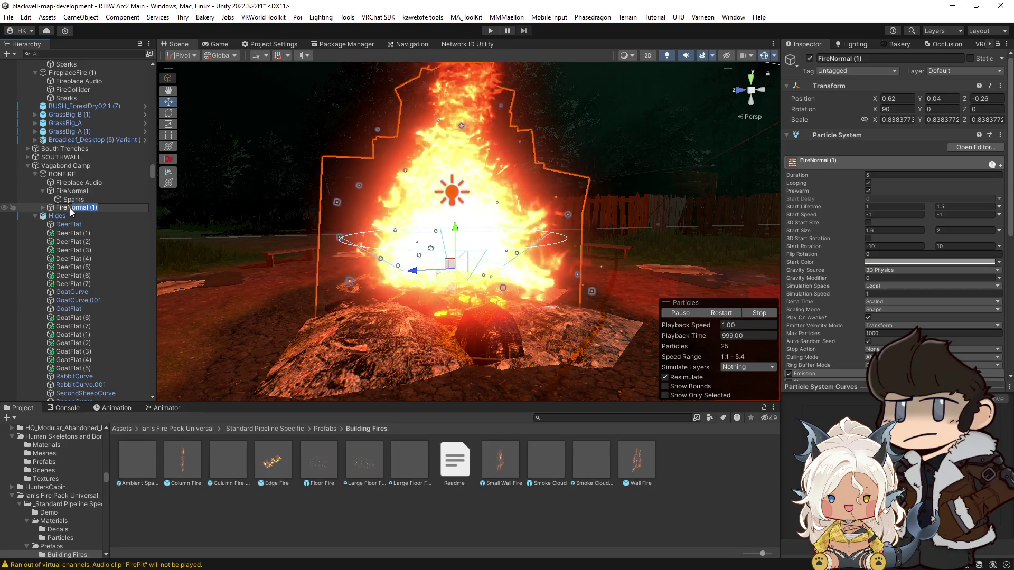
{"action": "type", "text": "FireBlue"}
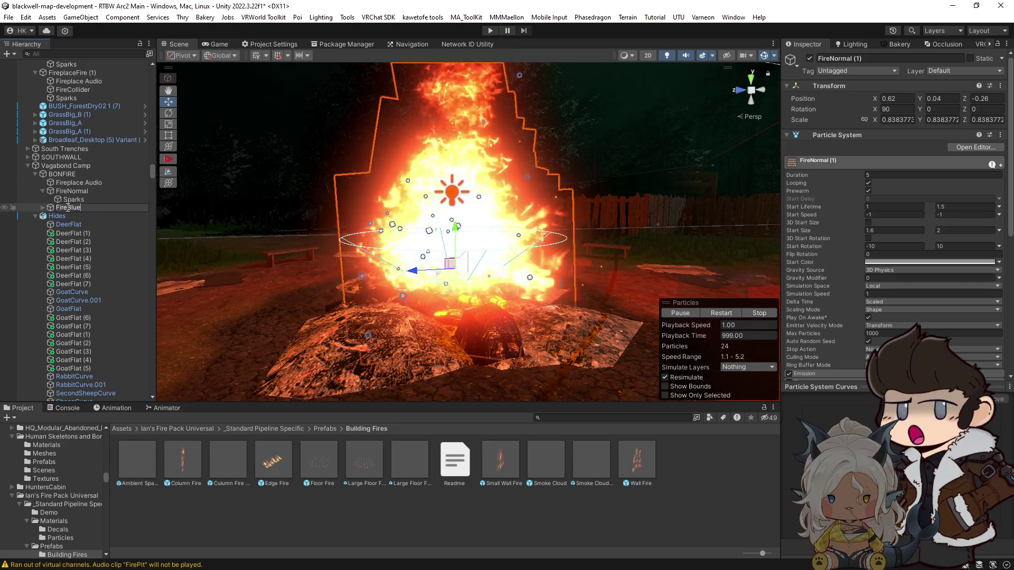
{"action": "key", "text": "Return"}
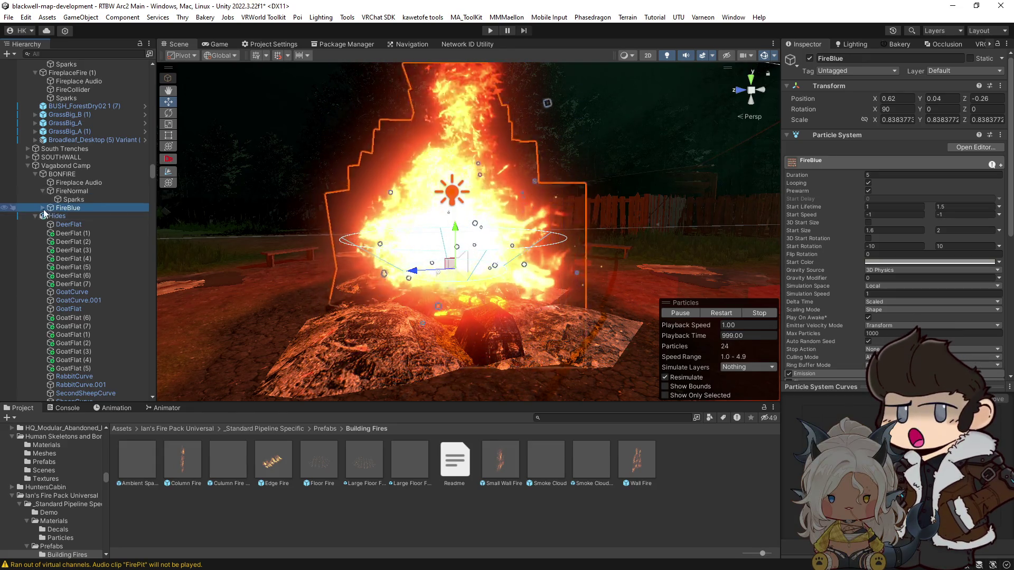
{"action": "left_click", "coordinate": [42, 208]}
Locate FireBlue's flame material in the Project window and expand its settings.
{"action": "left_click", "coordinate": [72, 191]}
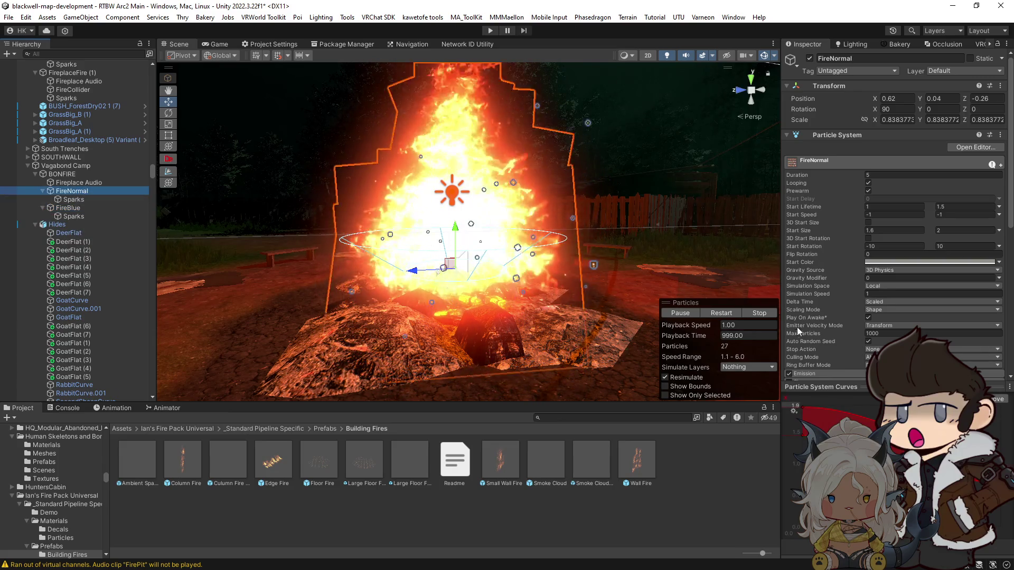
{"action": "left_click", "coordinate": [73, 199]}
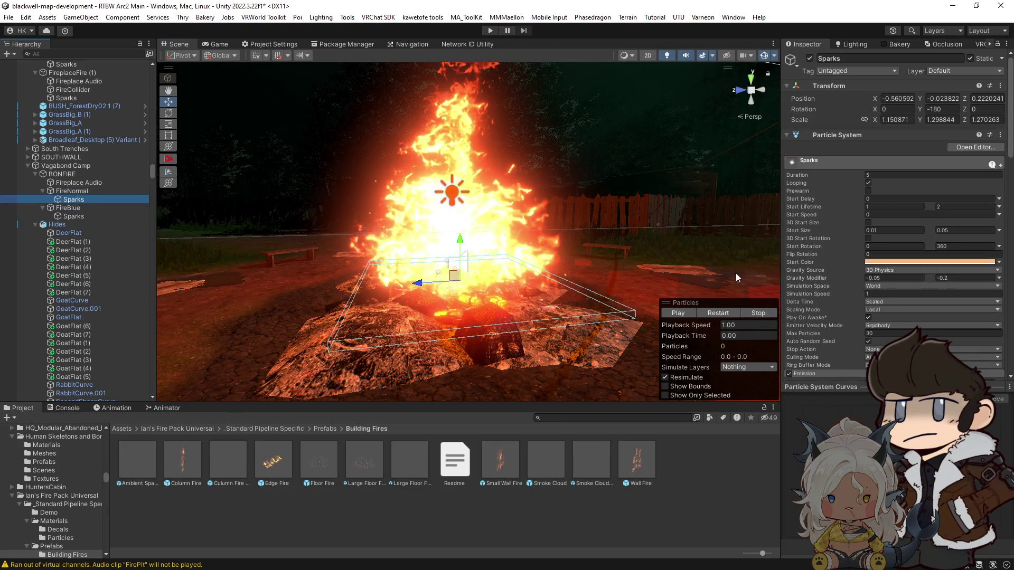
{"action": "left_click", "coordinate": [765, 314]}
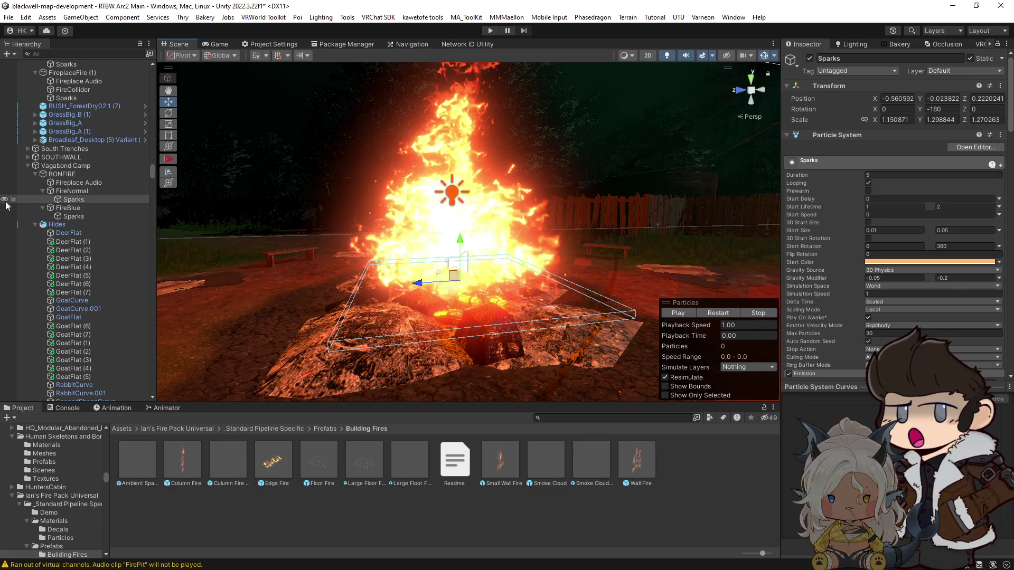
{"action": "left_click", "coordinate": [79, 208]}
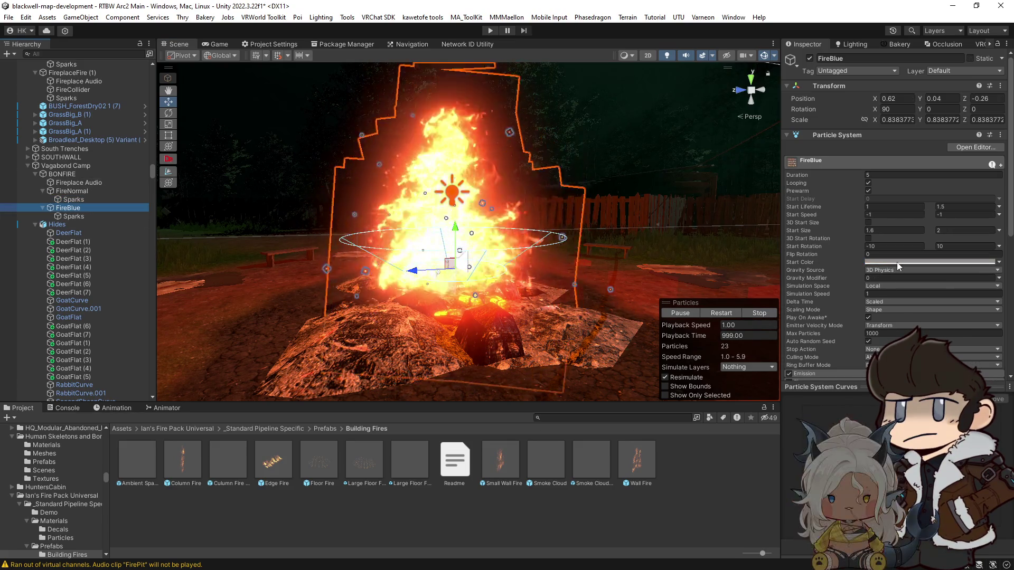
{"action": "scroll", "coordinate": [889, 302], "scroll_direction": "down", "scroll_amount": 10}
{"action": "right_click", "coordinate": [803, 336]}
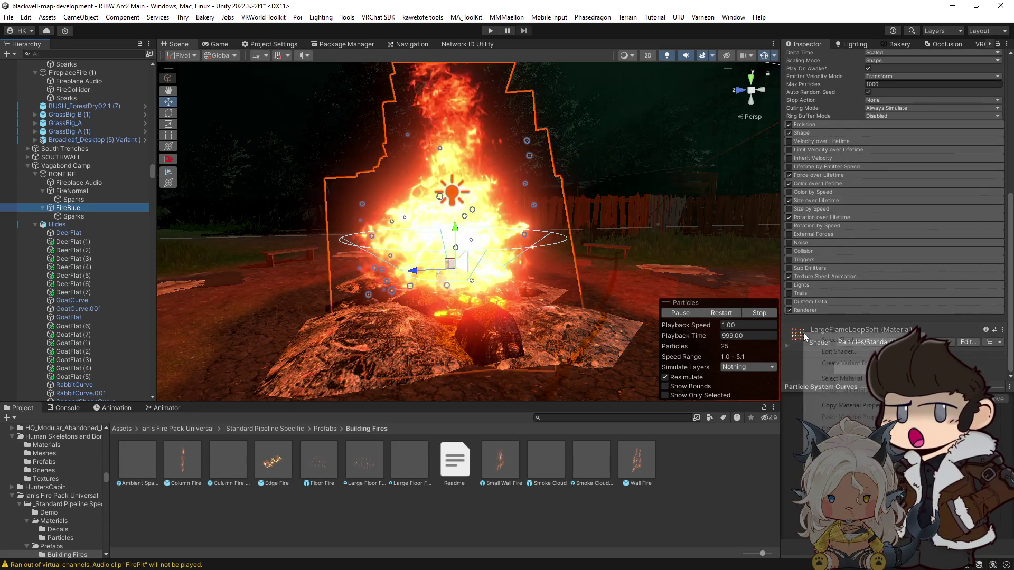
{"action": "left_click", "coordinate": [805, 379]}
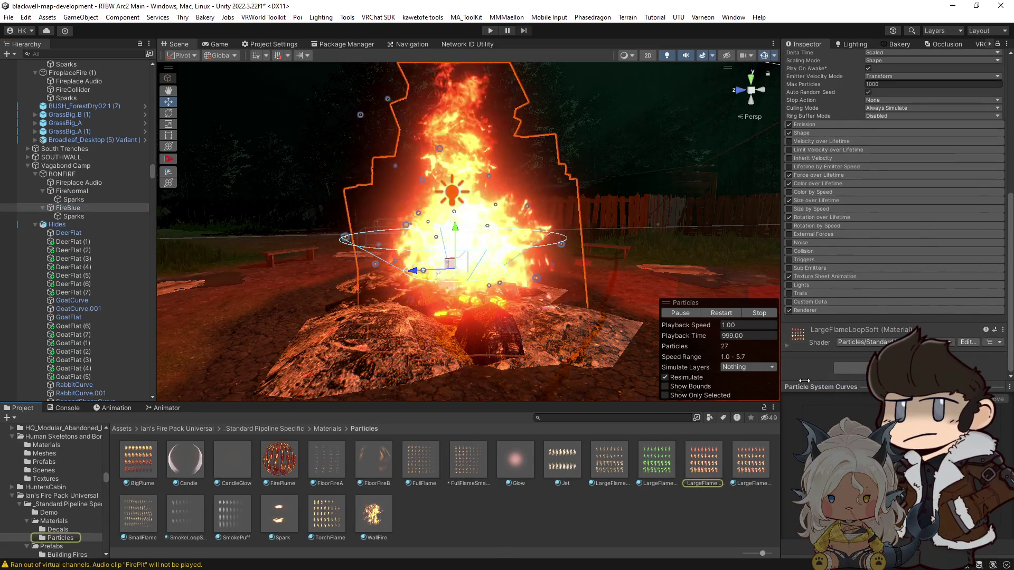
{"action": "left_click", "coordinate": [785, 345]}
{"action": "scroll", "coordinate": [790, 343], "scroll_direction": "down", "scroll_amount": 5}
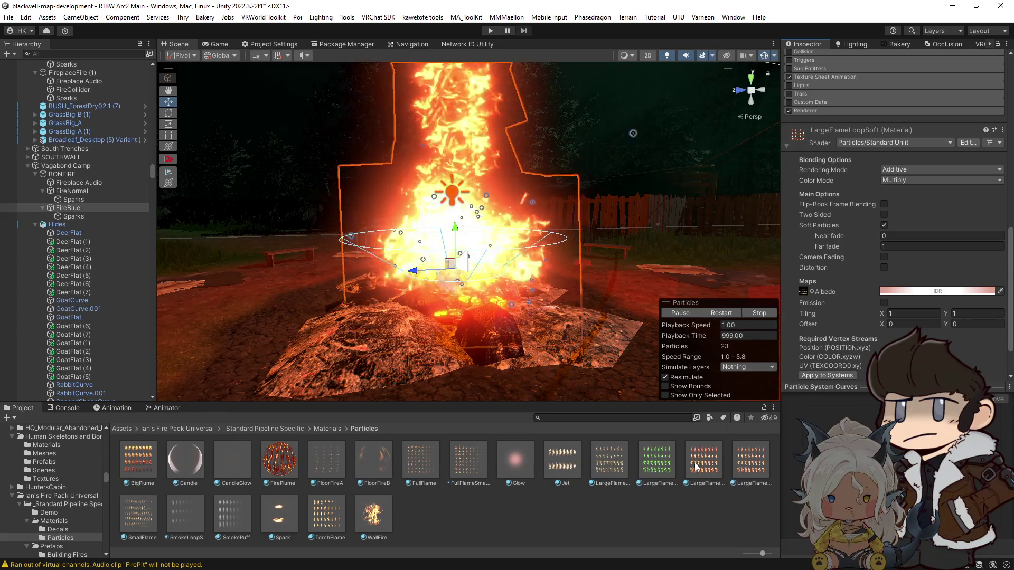
Compare LargeFlameLoopSoft 1, LargeFlameLoopSharp 1 and LargeFlameLoopSoft, including render and falloff settings.
{"action": "left_click", "coordinate": [748, 461]}
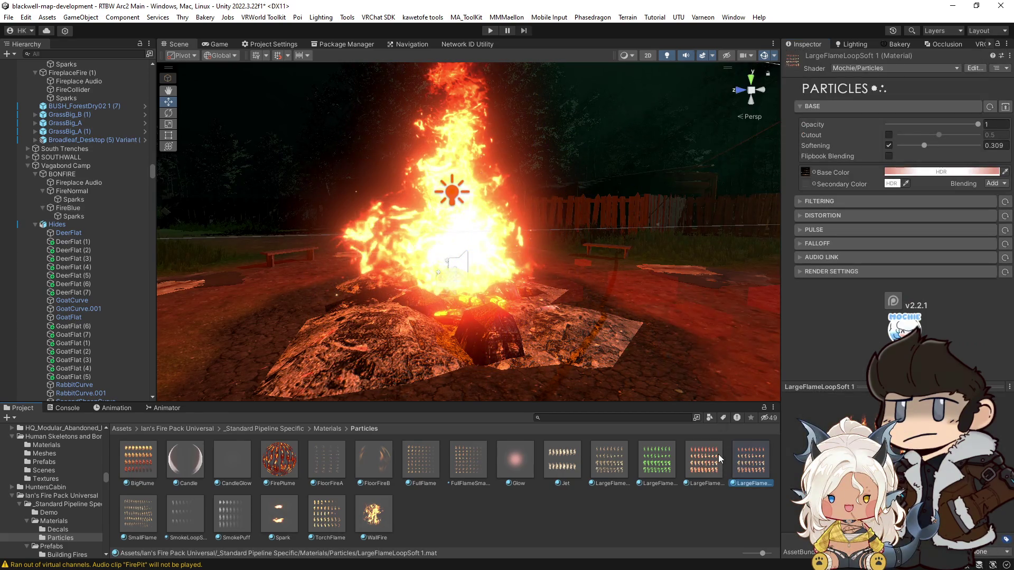
{"action": "left_click", "coordinate": [801, 270]}
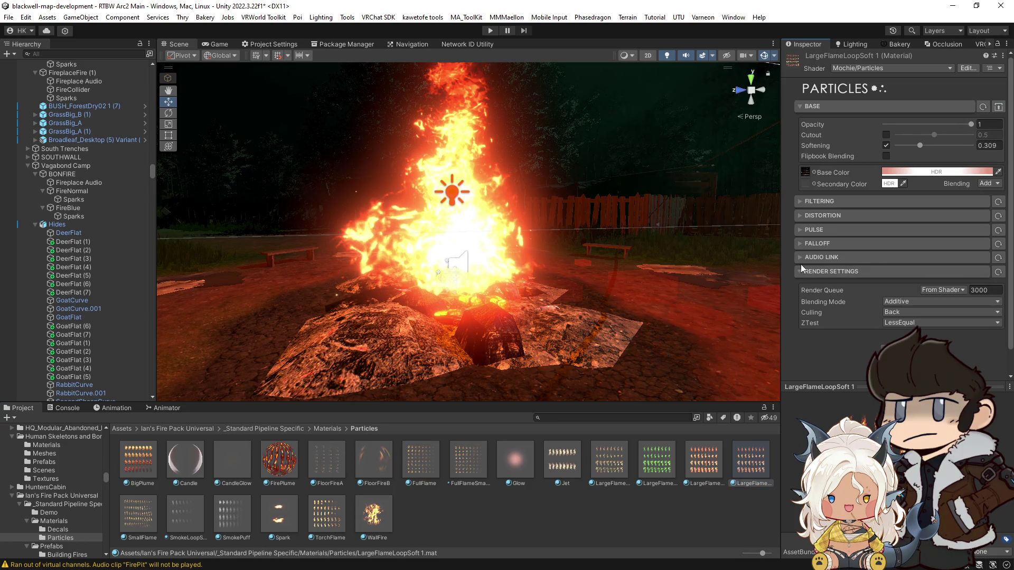
{"action": "left_click", "coordinate": [798, 256]}
{"action": "left_click", "coordinate": [799, 256]}
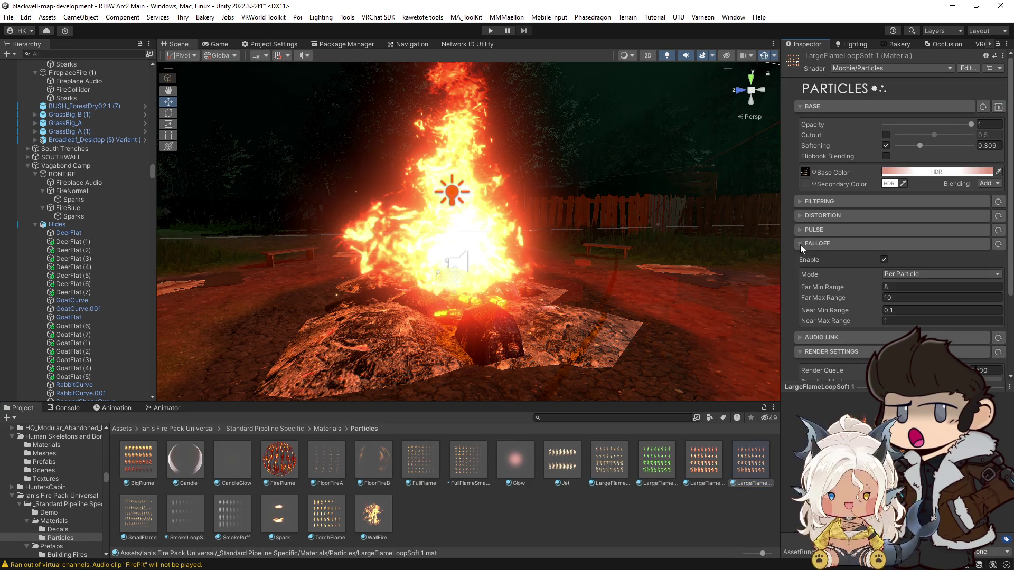
{"action": "left_click", "coordinate": [707, 465]}
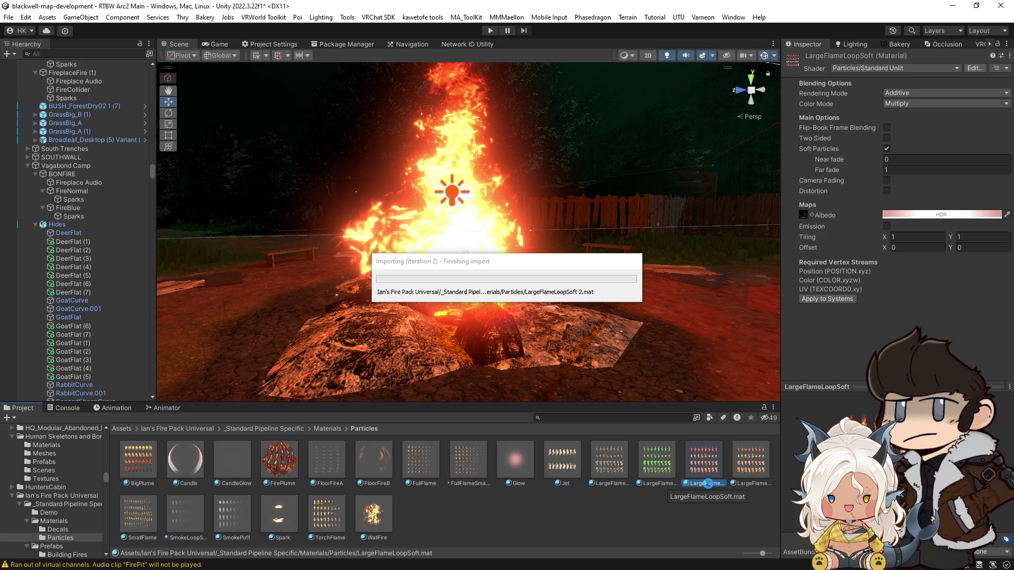
{"action": "left_click", "coordinate": [660, 467]}
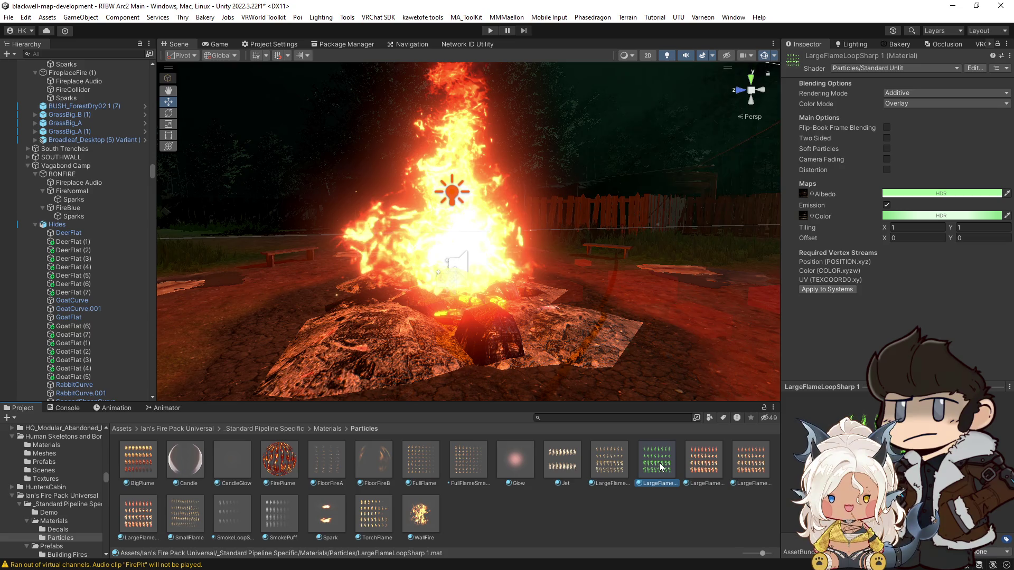
{"action": "left_click", "coordinate": [704, 468]}
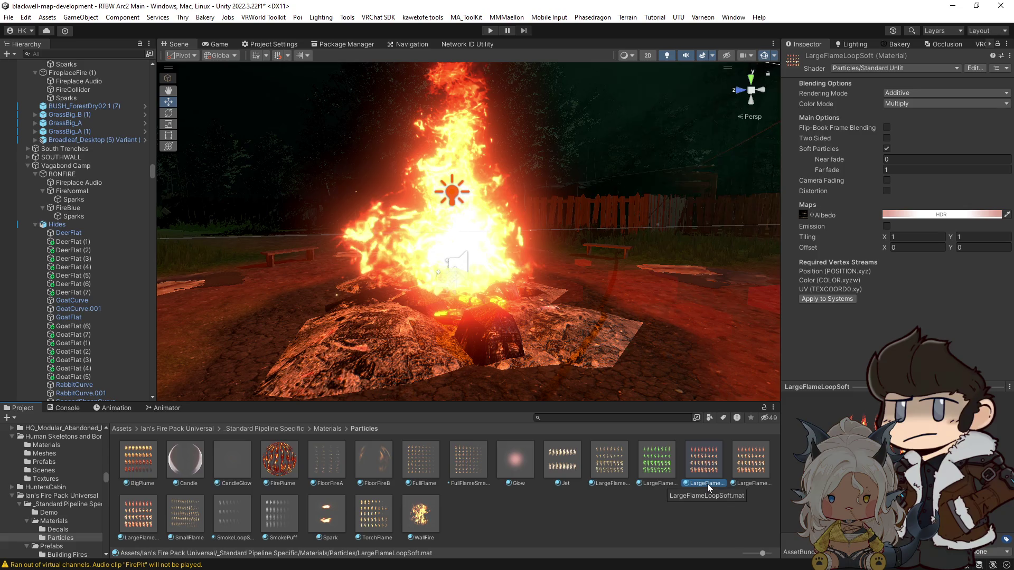
{"action": "left_click", "coordinate": [751, 466]}
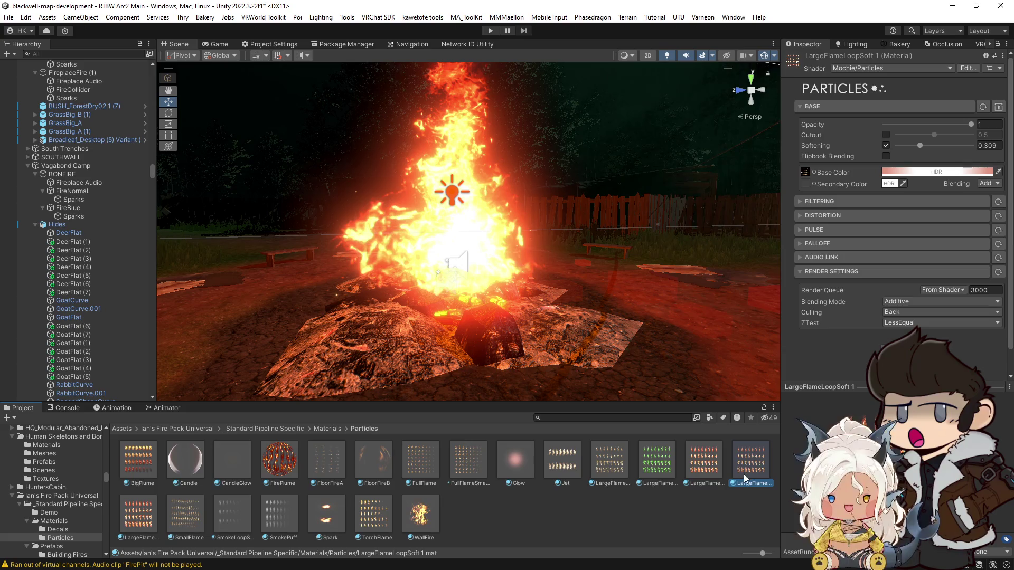
{"action": "left_click", "coordinate": [706, 465]}
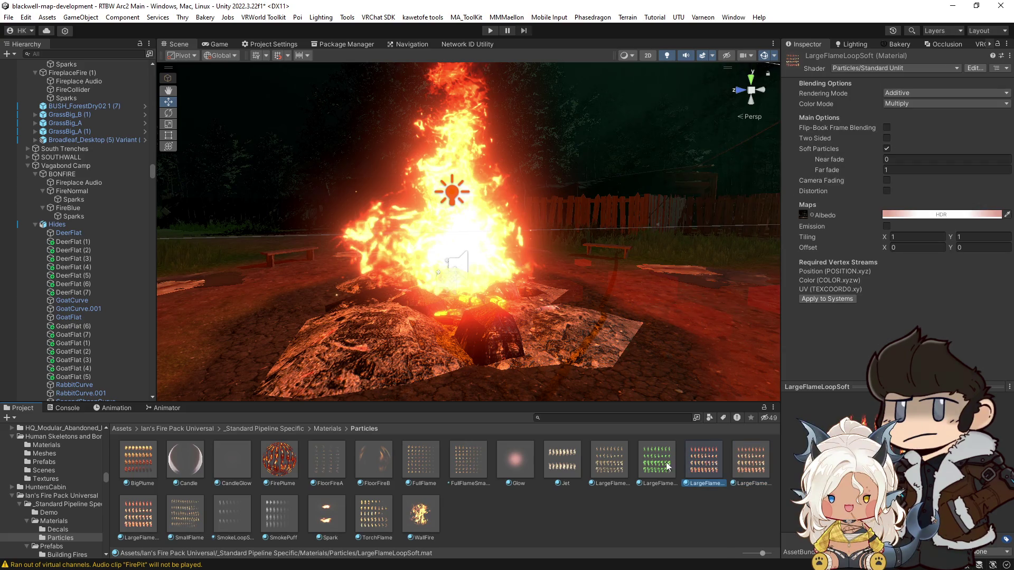
Rename the copied flame material to MochieFlame 1.
{"action": "left_click", "coordinate": [146, 535]}
{"action": "left_click", "coordinate": [141, 538]}
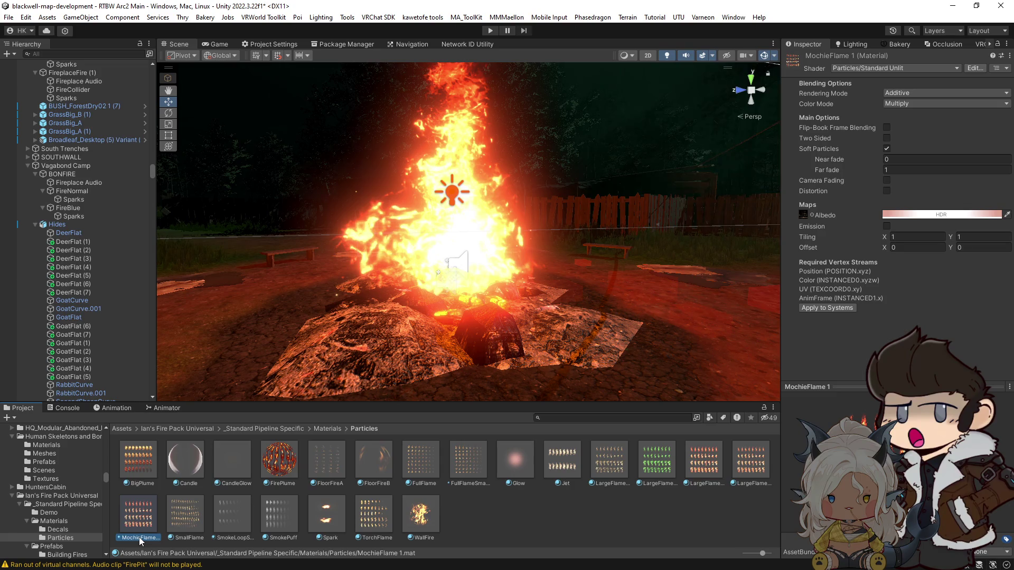
{"action": "left_click", "coordinate": [406, 247]}
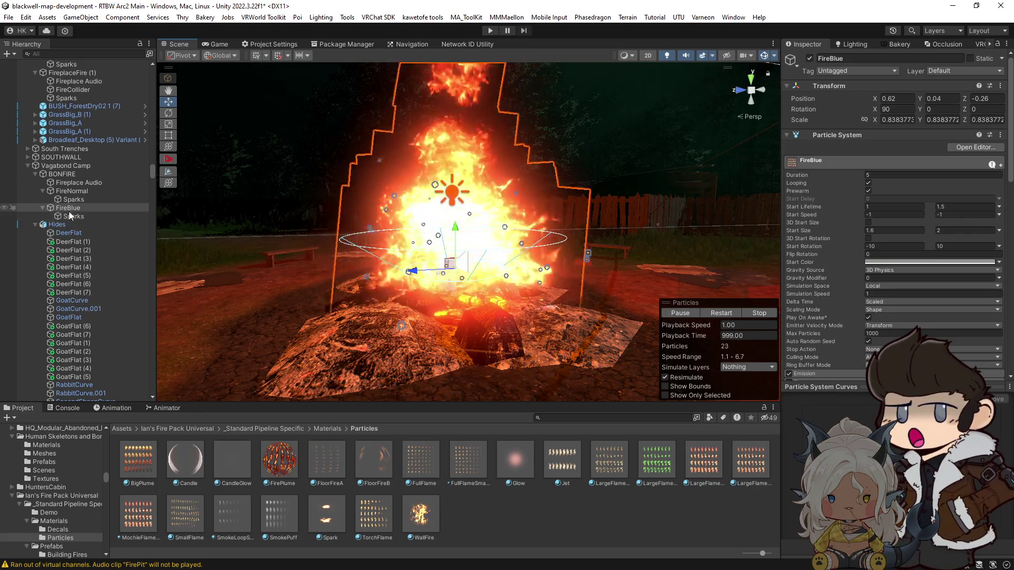
Show FireNormal's renderer settings and stop FireBlue's playback so only FireNormal plays.
{"action": "left_click", "coordinate": [72, 191]}
{"action": "scroll", "coordinate": [898, 271], "scroll_direction": "down", "scroll_amount": 10}
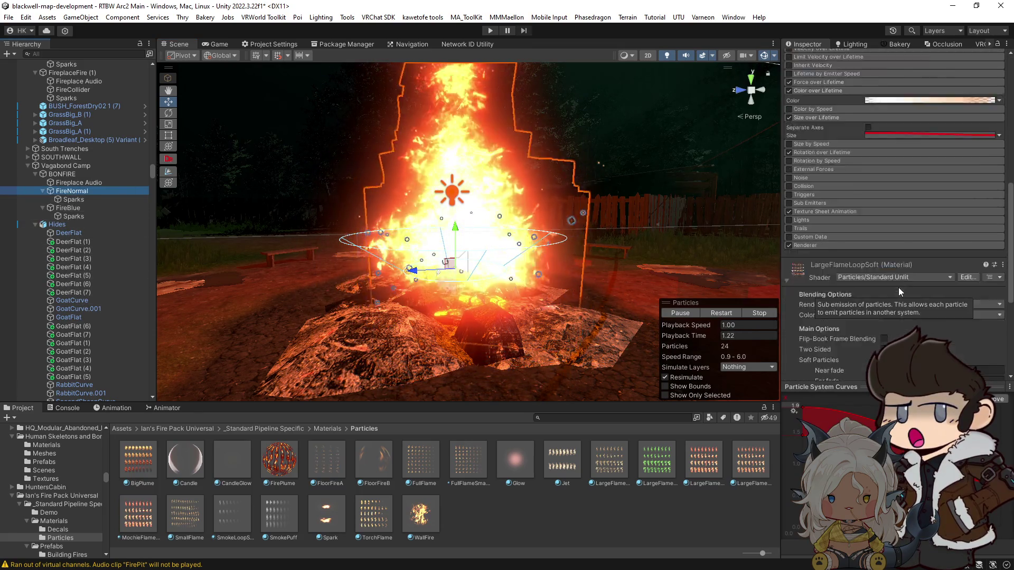
{"action": "scroll", "coordinate": [898, 287], "scroll_direction": "down", "scroll_amount": 2}
{"action": "left_click", "coordinate": [825, 217]}
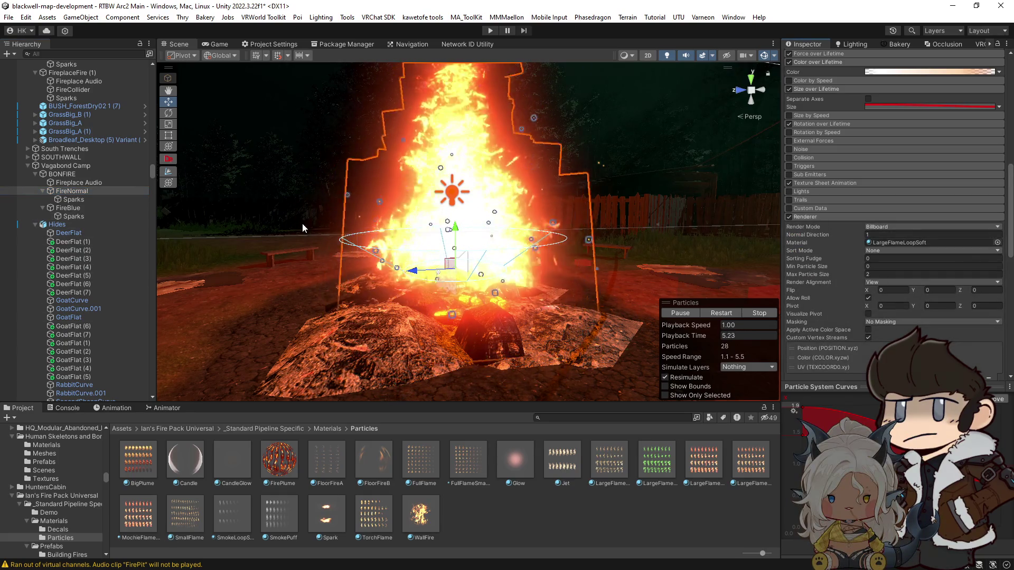
{"action": "left_click", "coordinate": [85, 208]}
{"action": "left_click", "coordinate": [82, 214], "text": "shift"}
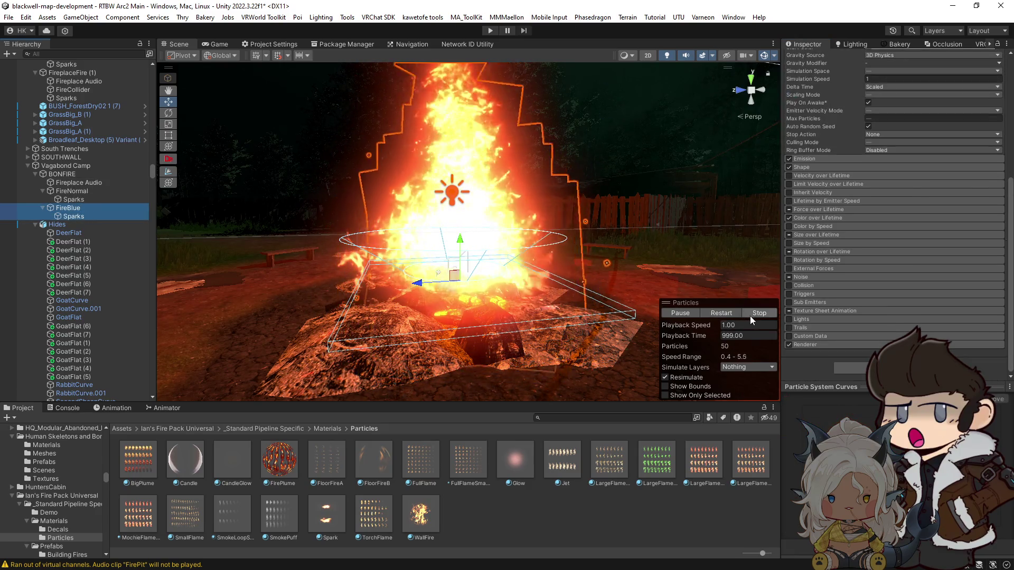
{"action": "left_click", "coordinate": [752, 315]}
{"action": "left_click", "coordinate": [77, 191]}
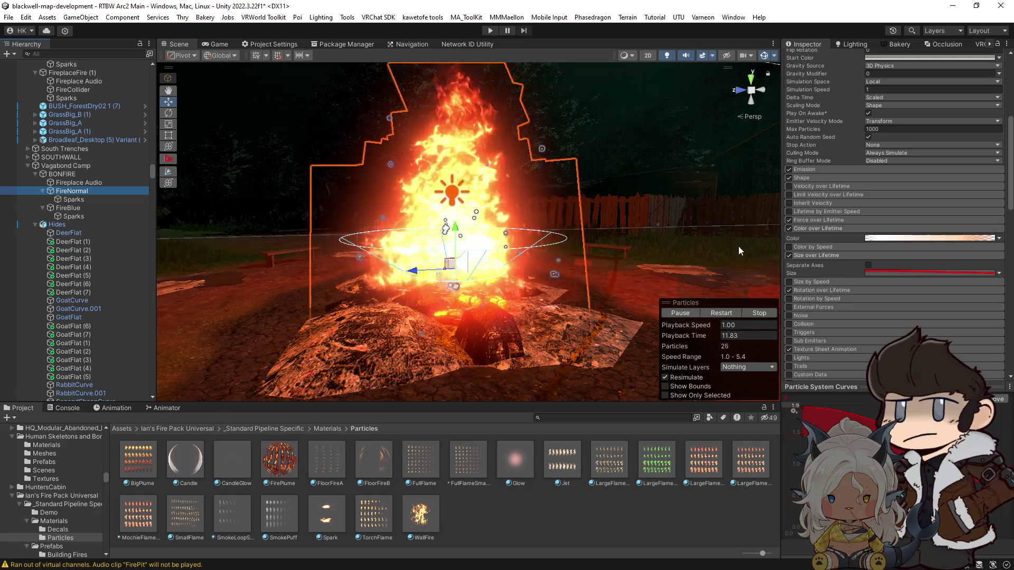
Assign MochieFlame 1 to FireNormal's Renderer material slot.
{"action": "left_click_drag", "start_coordinate": [1010, 197], "coordinate": [1010, 346]}
{"action": "scroll", "coordinate": [791, 235], "scroll_direction": "up", "scroll_amount": 10}
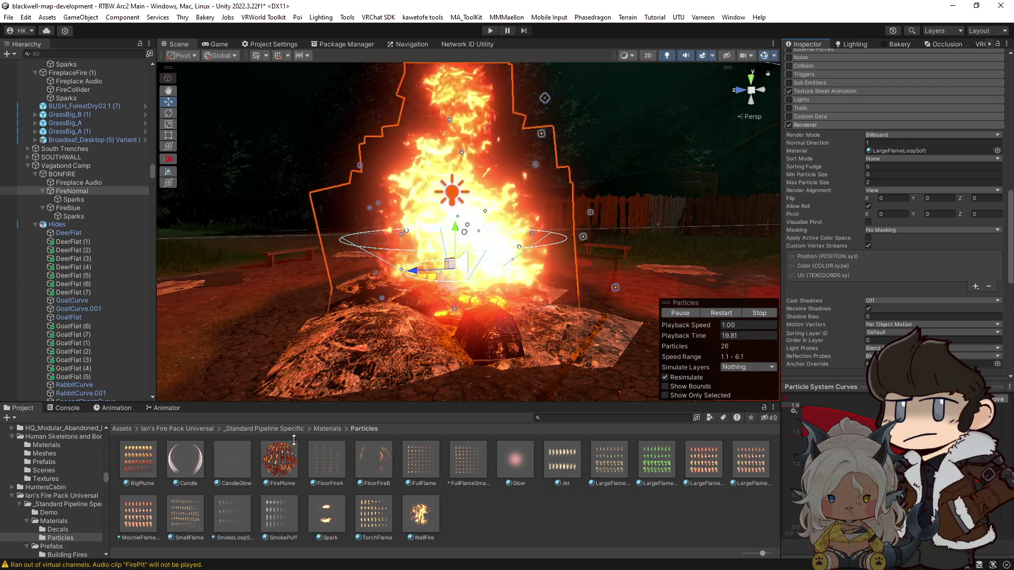
{"action": "mouse_move", "coordinate": [134, 527]}
{"action": "left_mouse_down"}
{"action": "mouse_move", "coordinate": [475, 343]}
{"action": "mouse_move", "coordinate": [904, 151]}
{"action": "mouse_move", "coordinate": [700, 27]}
{"action": "mouse_move", "coordinate": [688, 2]}
{"action": "mouse_move", "coordinate": [635, 171]}
{"action": "mouse_move", "coordinate": [596, 398]}
{"action": "mouse_move", "coordinate": [430, 471]}
{"action": "left_mouse_up"}
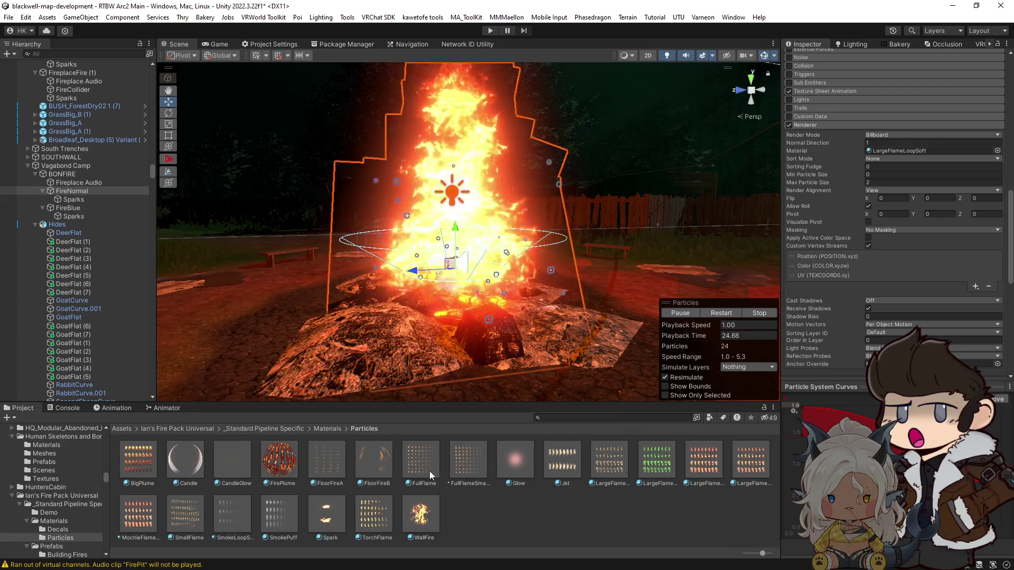
{"action": "mouse_move", "coordinate": [299, 495]}
{"action": "left_mouse_down"}
{"action": "mouse_move", "coordinate": [204, 515]}
{"action": "mouse_move", "coordinate": [475, 422]}
{"action": "mouse_move", "coordinate": [823, 275]}
{"action": "left_mouse_up"}
{"action": "mouse_move", "coordinate": [865, 240]}
{"action": "left_mouse_down"}
{"action": "mouse_move", "coordinate": [885, 244]}
{"action": "mouse_move", "coordinate": [888, 157]}
{"action": "left_mouse_up"}
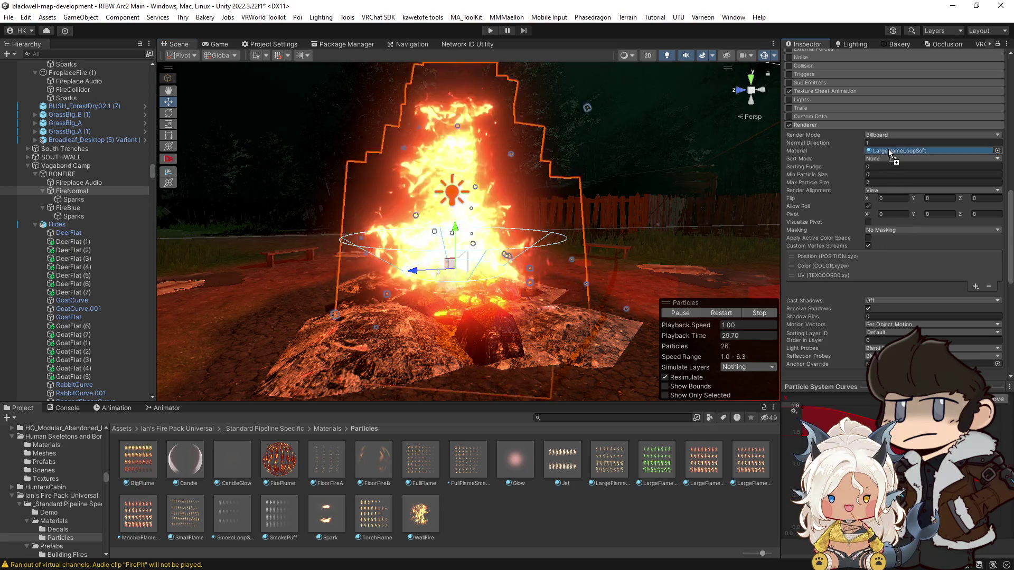
{"action": "left_click", "coordinate": [885, 151]}
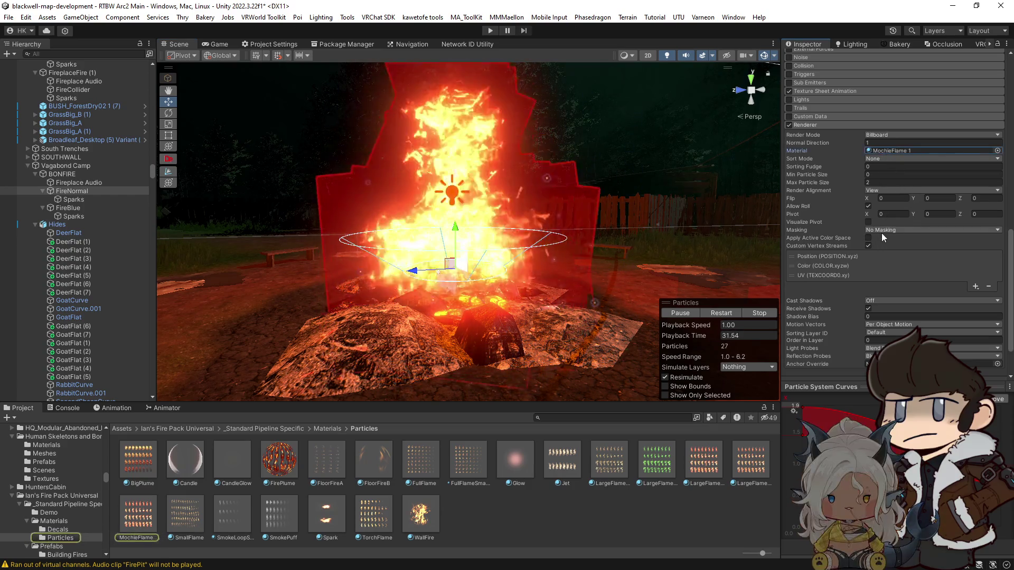
Switch MochieFlame 1 to the Mochie/Particles shader.
{"action": "scroll", "coordinate": [883, 279], "scroll_direction": "down", "scroll_amount": 2}
{"action": "scroll", "coordinate": [786, 345], "scroll_direction": "down", "scroll_amount": 3}
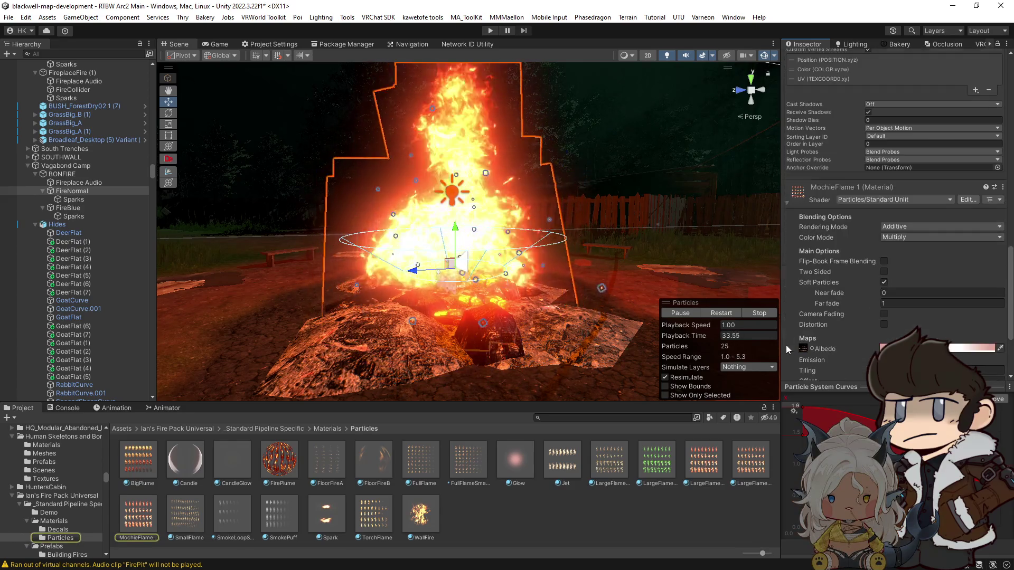
{"action": "scroll", "coordinate": [885, 261], "scroll_direction": "up", "scroll_amount": 1}
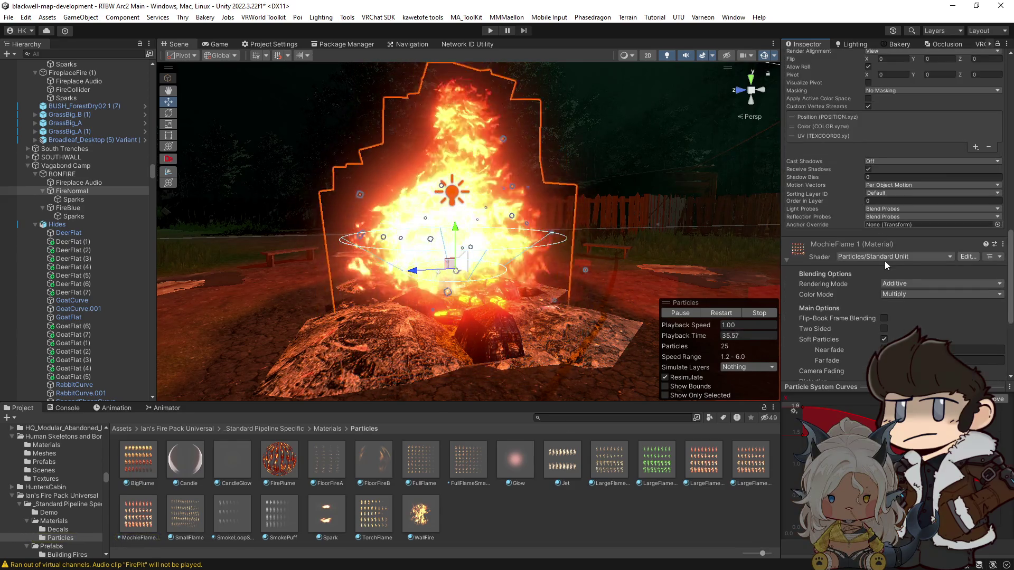
{"action": "left_click", "coordinate": [890, 256]}
{"action": "type", "text": "mochie"}
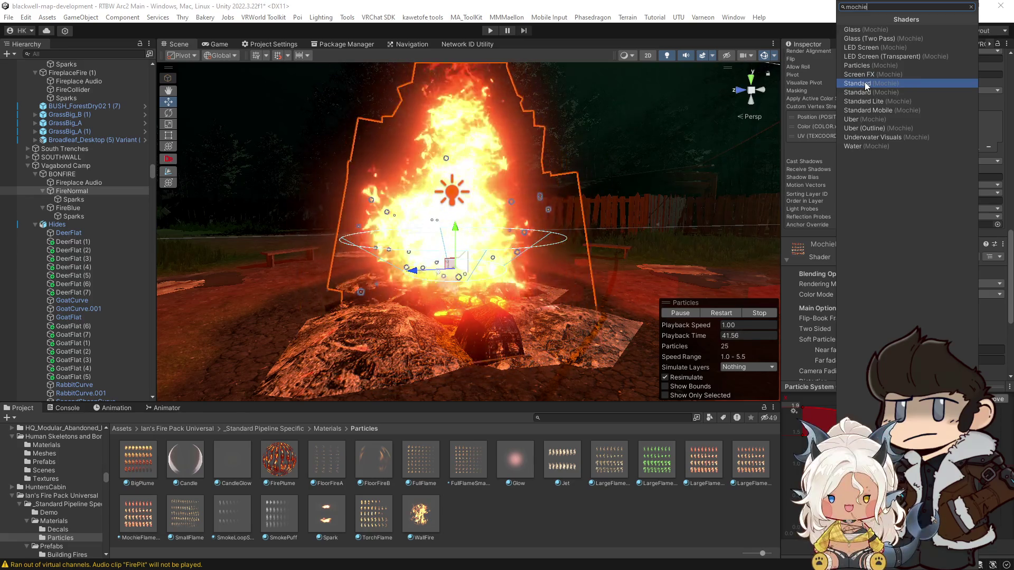
{"action": "left_click", "coordinate": [858, 67]}
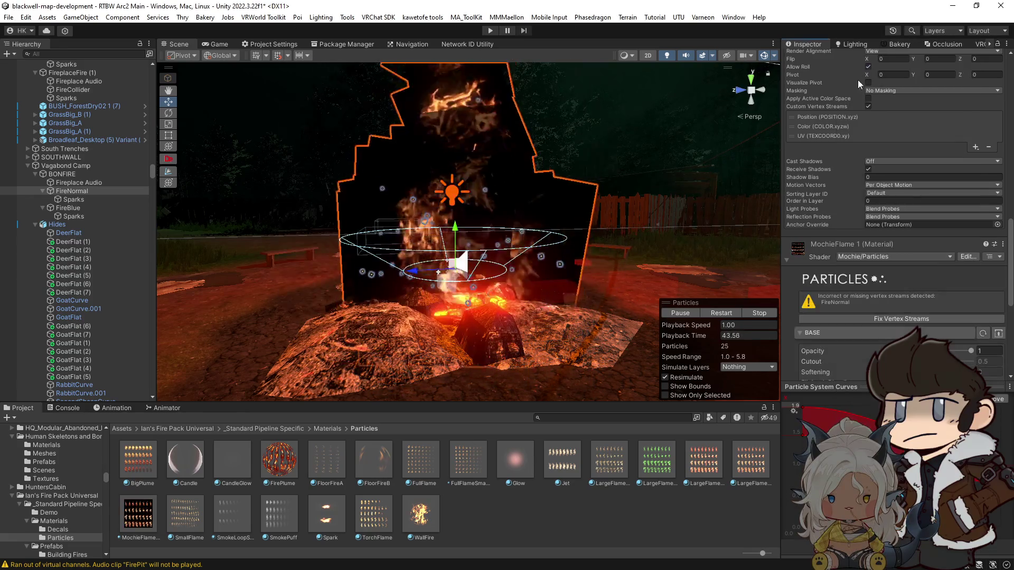
Set the material's colour blending to Add and its render Blending Mode to Additive.
{"action": "scroll", "coordinate": [967, 331], "scroll_direction": "down", "scroll_amount": 3}
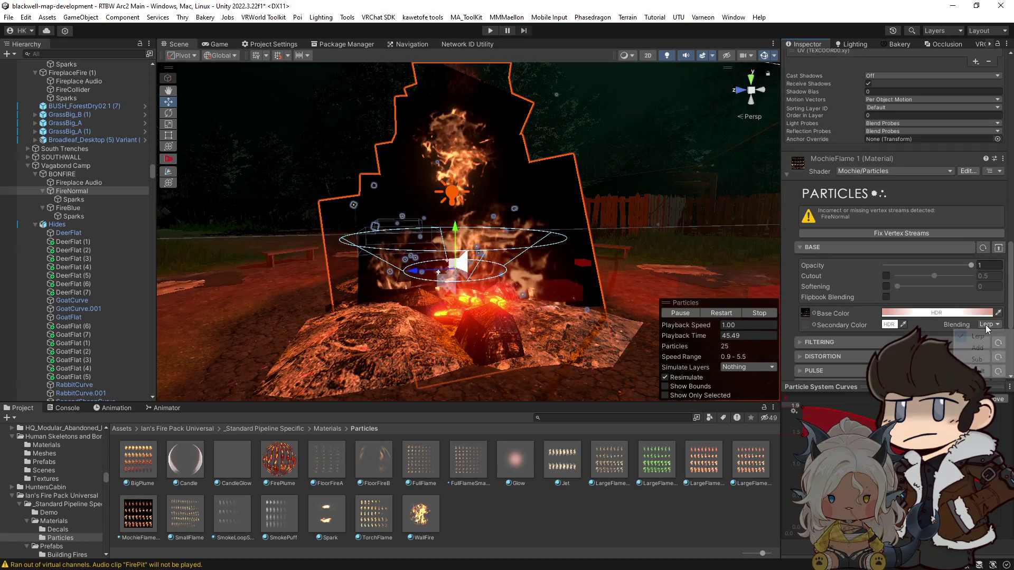
{"action": "left_click", "coordinate": [977, 348]}
{"action": "scroll", "coordinate": [843, 264], "scroll_direction": "down", "scroll_amount": 5}
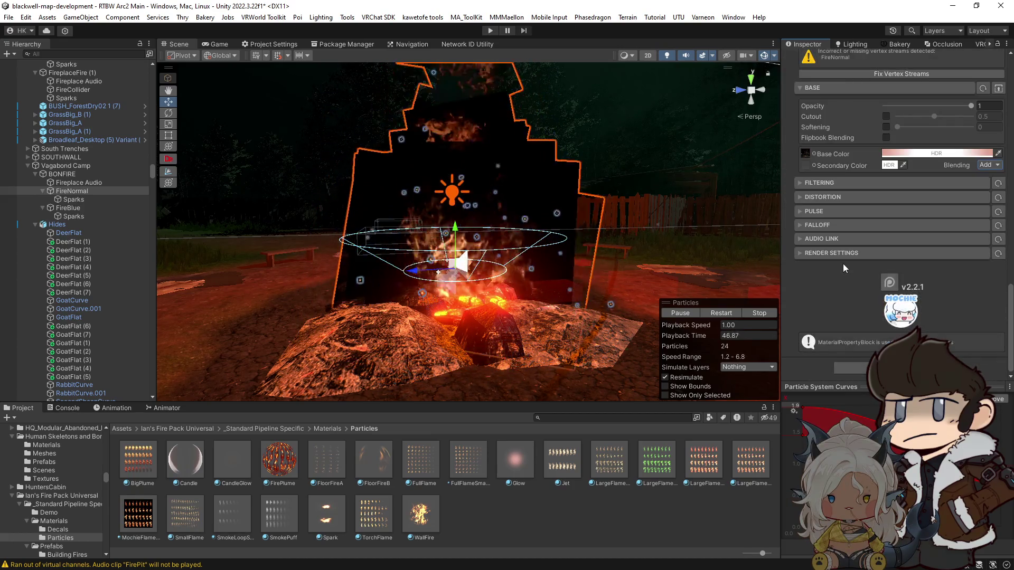
{"action": "left_click", "coordinate": [811, 253]}
{"action": "left_click", "coordinate": [968, 282]}
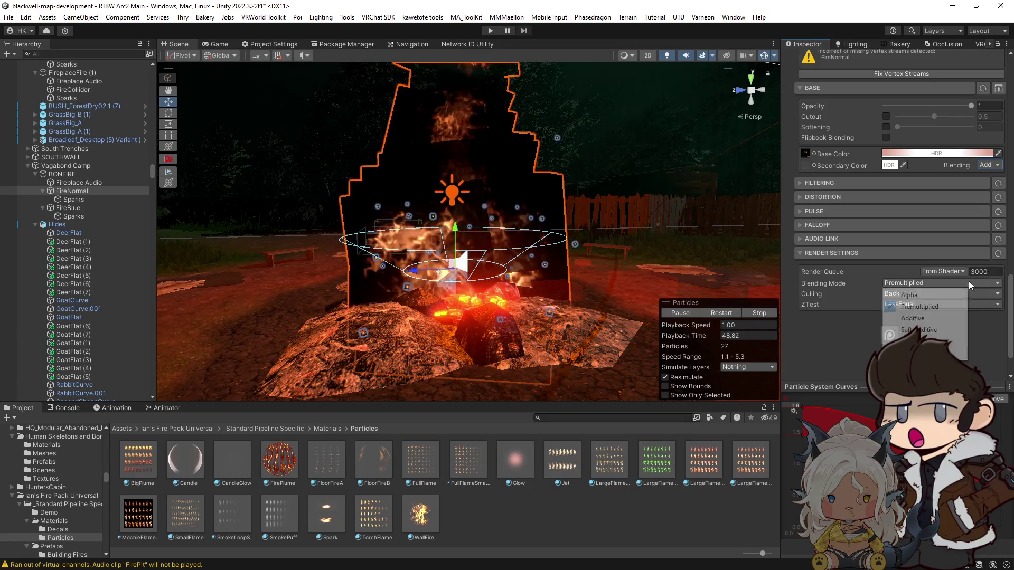
{"action": "left_click", "coordinate": [928, 319]}
{"action": "scroll", "coordinate": [878, 308], "scroll_direction": "up", "scroll_amount": 4}
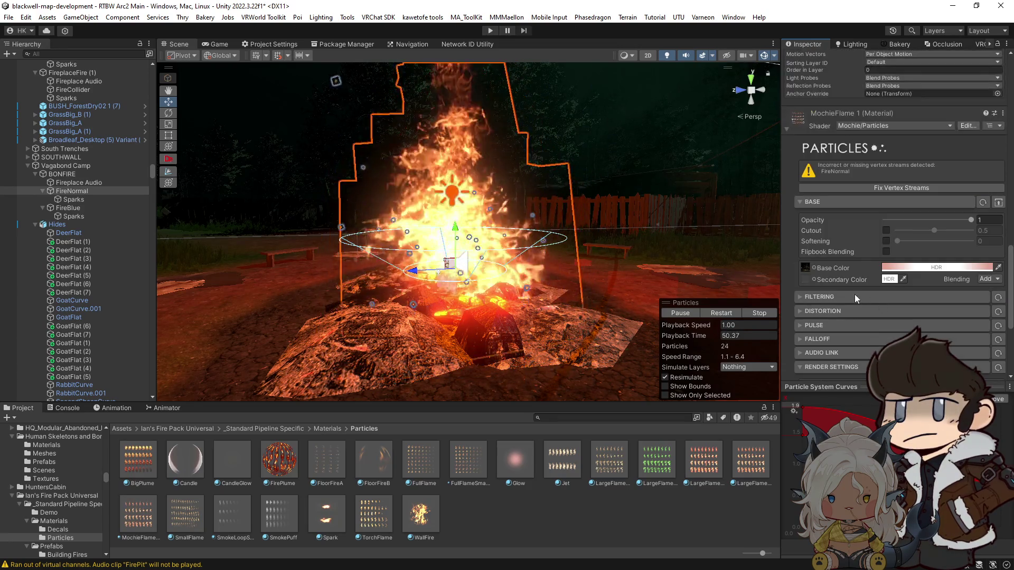
{"action": "left_click_drag", "start_coordinate": [656, 206], "coordinate": [665, 210]}
{"action": "scroll", "coordinate": [848, 284], "scroll_direction": "down", "scroll_amount": 3}
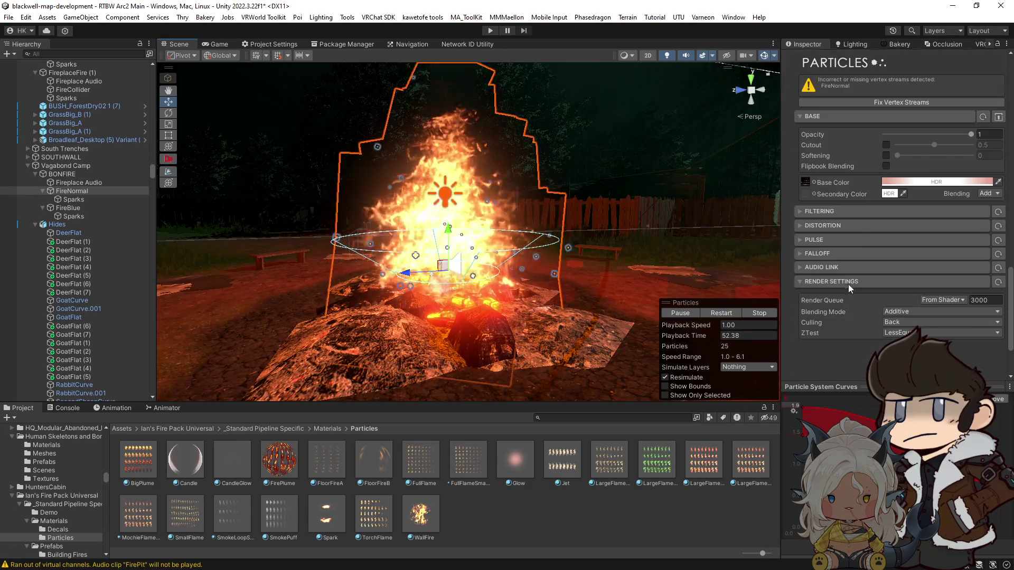
{"action": "left_click", "coordinate": [923, 183]}
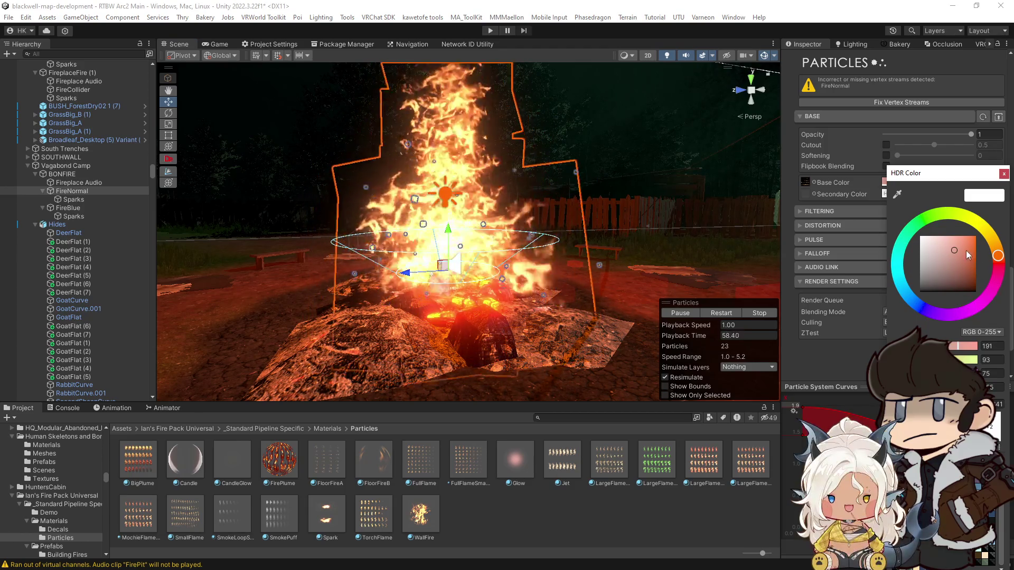
Brighten MochieFlame 1's base colour, enable Softening at 0.114, and inspect the flames.
{"action": "mouse_move", "coordinate": [953, 246]}
{"action": "left_mouse_down"}
{"action": "mouse_move", "coordinate": [964, 239]}
{"action": "mouse_move", "coordinate": [953, 230]}
{"action": "mouse_move", "coordinate": [962, 231]}
{"action": "left_mouse_up"}
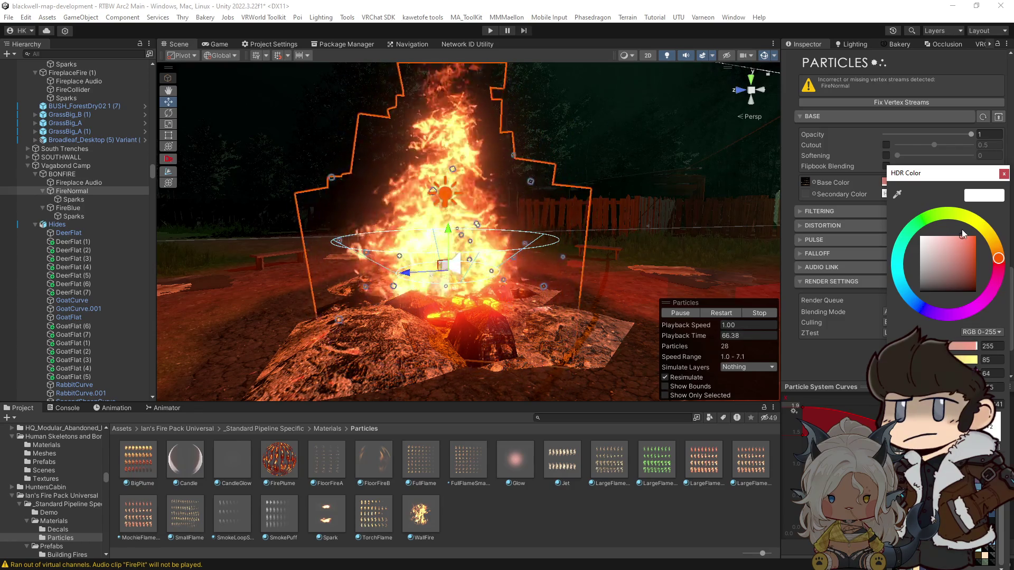
{"action": "key", "text": "Escape"}
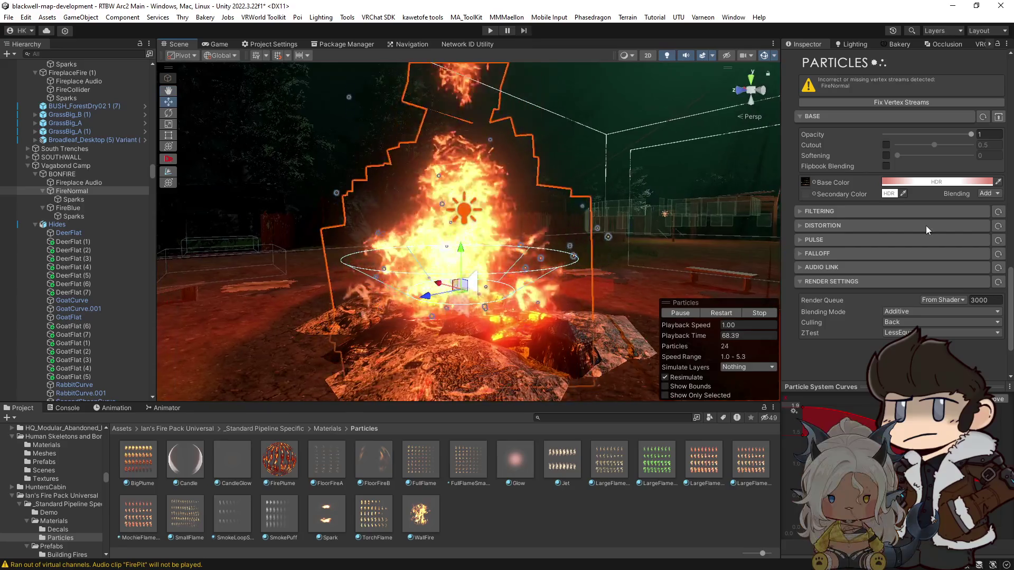
{"action": "left_click", "coordinate": [886, 155]}
{"action": "mouse_move", "coordinate": [896, 155]}
{"action": "left_mouse_down"}
{"action": "mouse_move", "coordinate": [938, 156]}
{"action": "mouse_move", "coordinate": [878, 162]}
{"action": "mouse_move", "coordinate": [907, 157]}
{"action": "mouse_move", "coordinate": [893, 159]}
{"action": "left_mouse_up"}
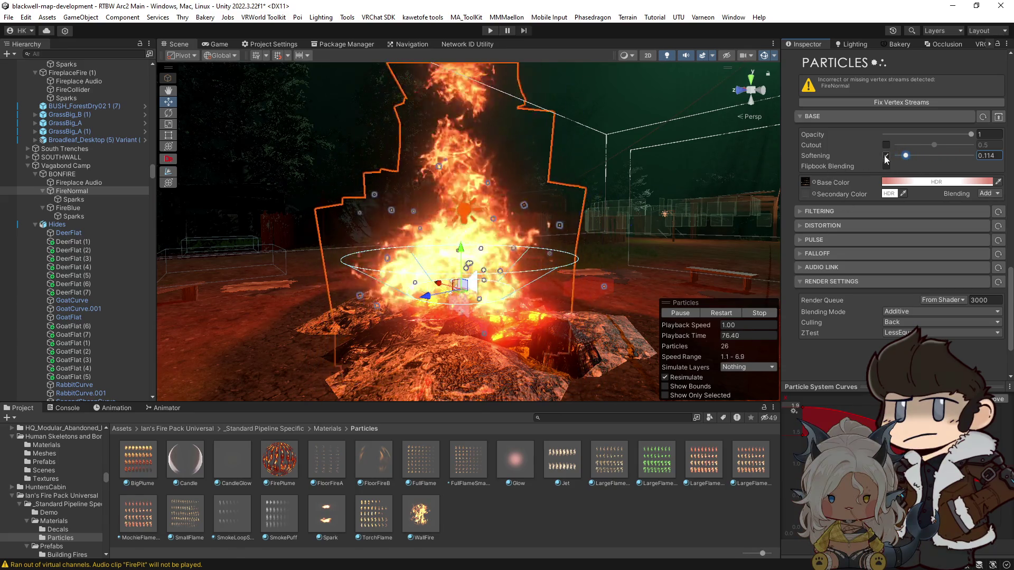
{"action": "left_click_drag", "start_coordinate": [628, 270], "coordinate": [554, 267]}
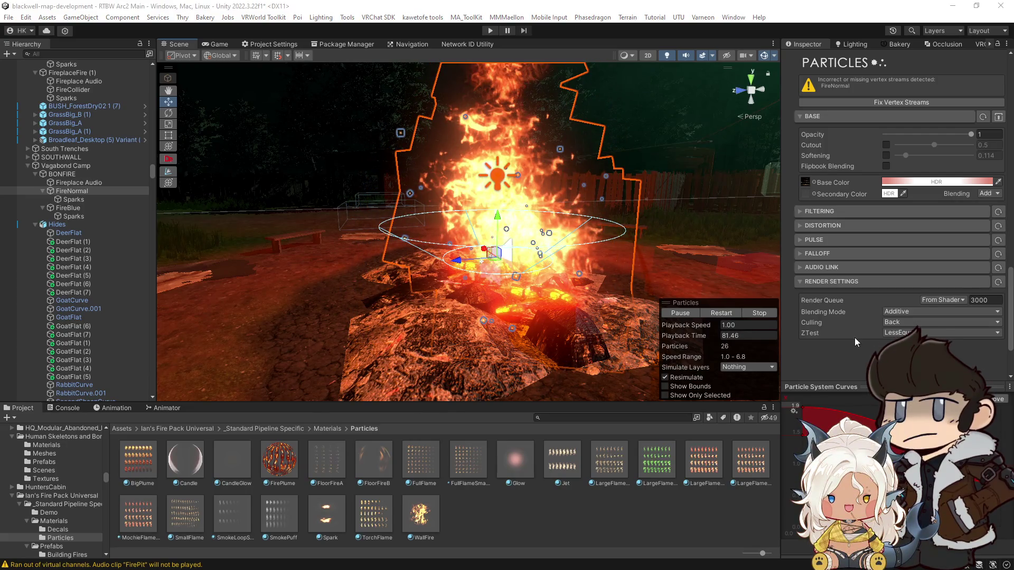
{"action": "left_click_drag", "start_coordinate": [625, 235], "coordinate": [703, 351]}
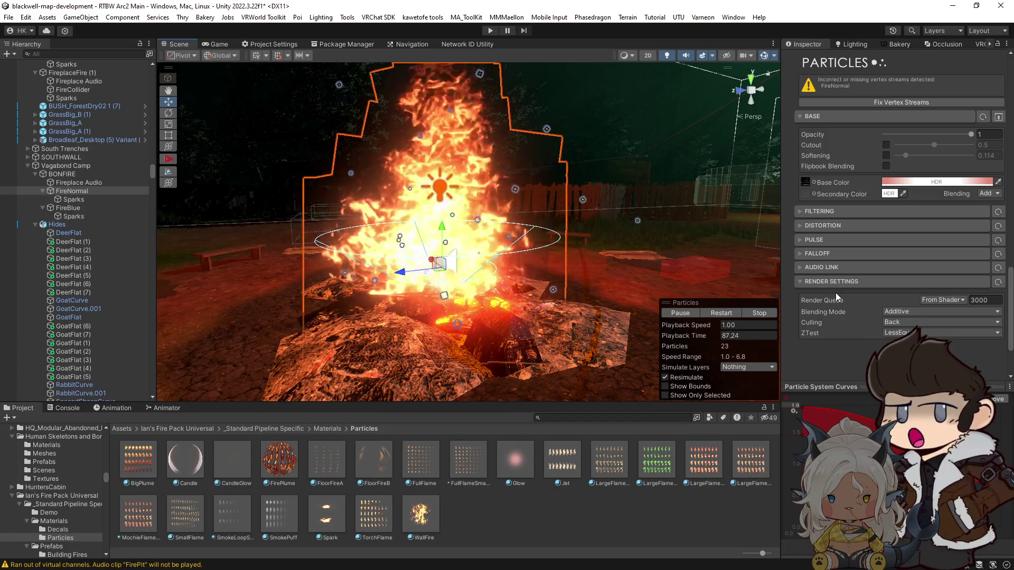
{"action": "scroll", "coordinate": [836, 292], "scroll_direction": "down", "scroll_amount": 3}
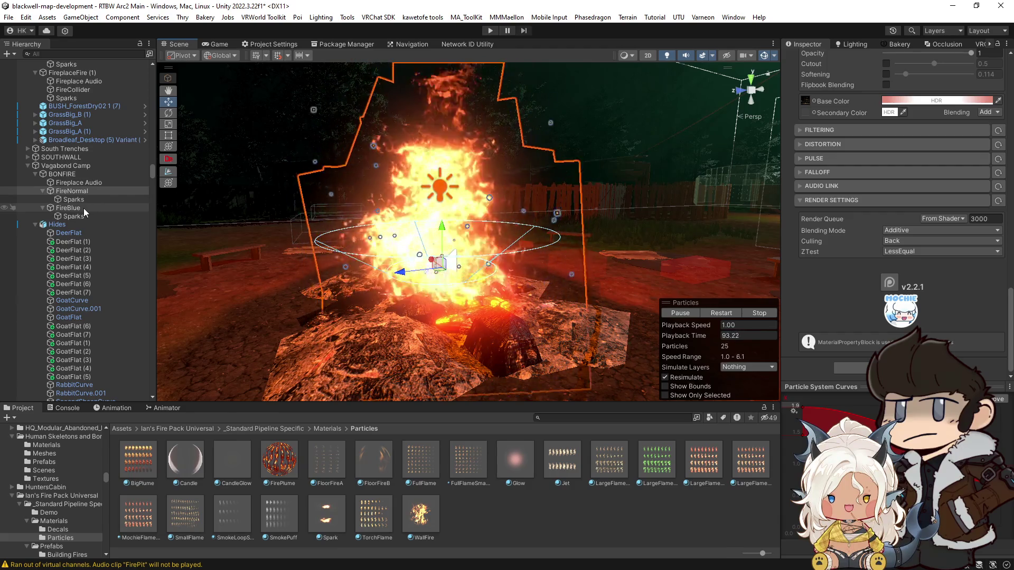
Locate FireBlue's current flame material in the Project and select the Mochie material assets.
{"action": "scroll", "coordinate": [842, 155], "scroll_direction": "up", "scroll_amount": 10}
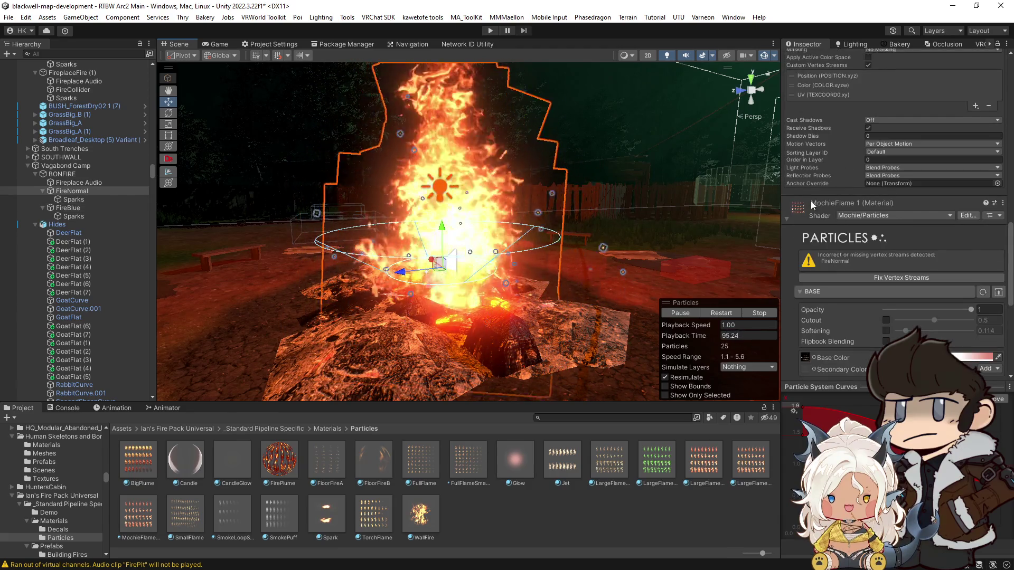
{"action": "scroll", "coordinate": [878, 268], "scroll_direction": "up", "scroll_amount": 5}
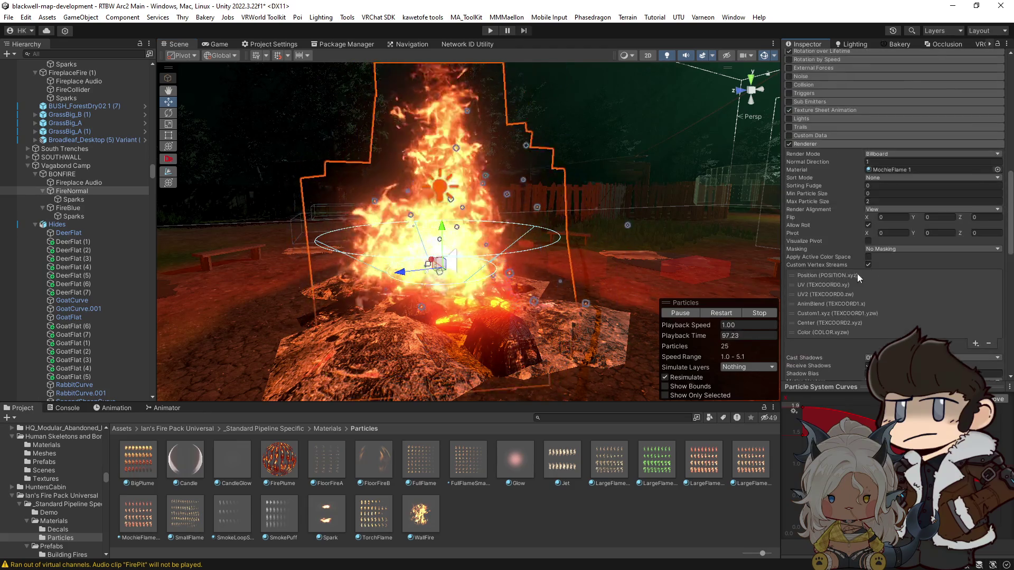
{"action": "right_click", "coordinate": [802, 359]}
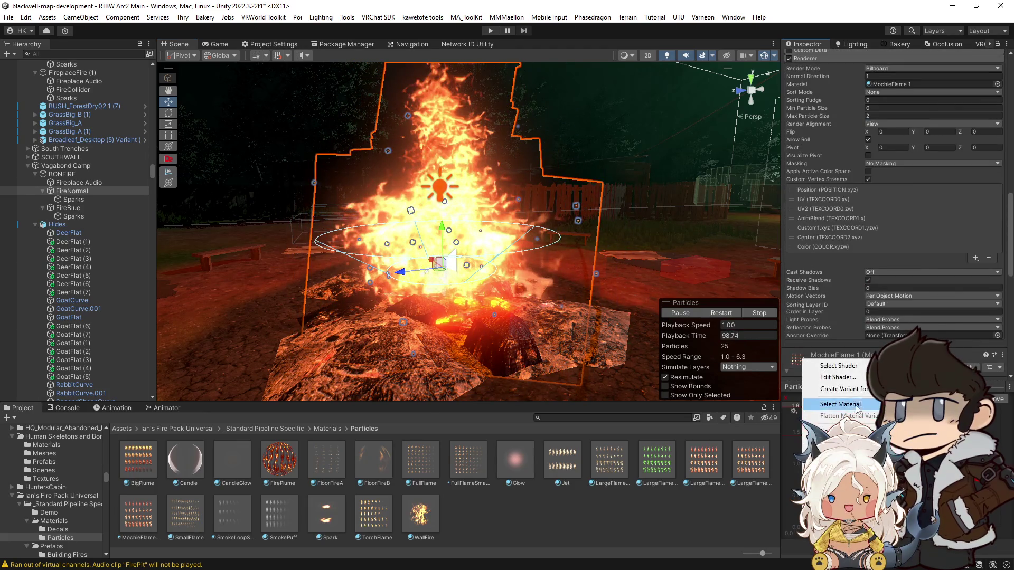
{"action": "left_click", "coordinate": [851, 404]}
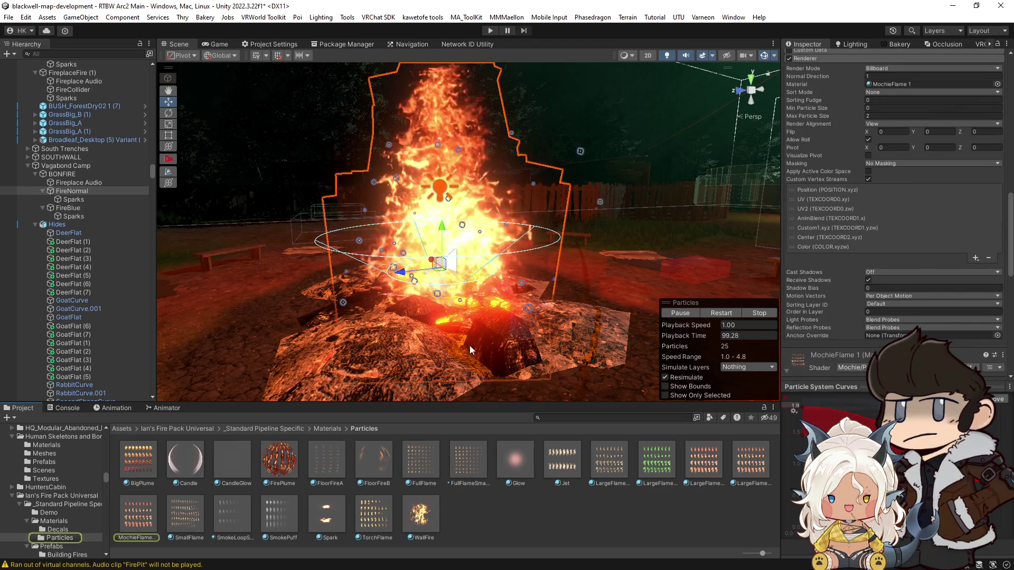
{"action": "left_click", "coordinate": [71, 207]}
{"action": "left_click", "coordinate": [135, 519]}
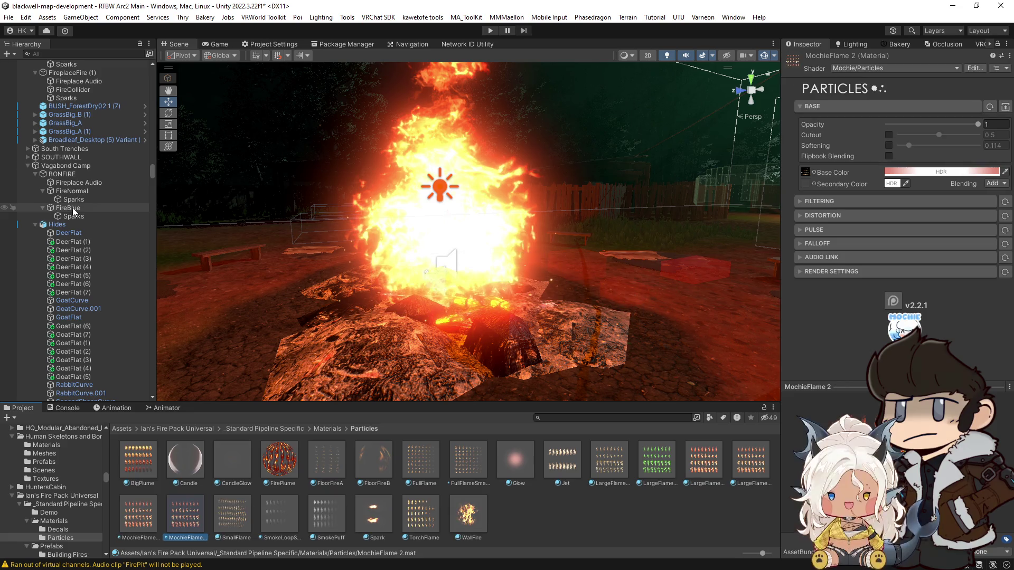
{"action": "left_click", "coordinate": [72, 207]}
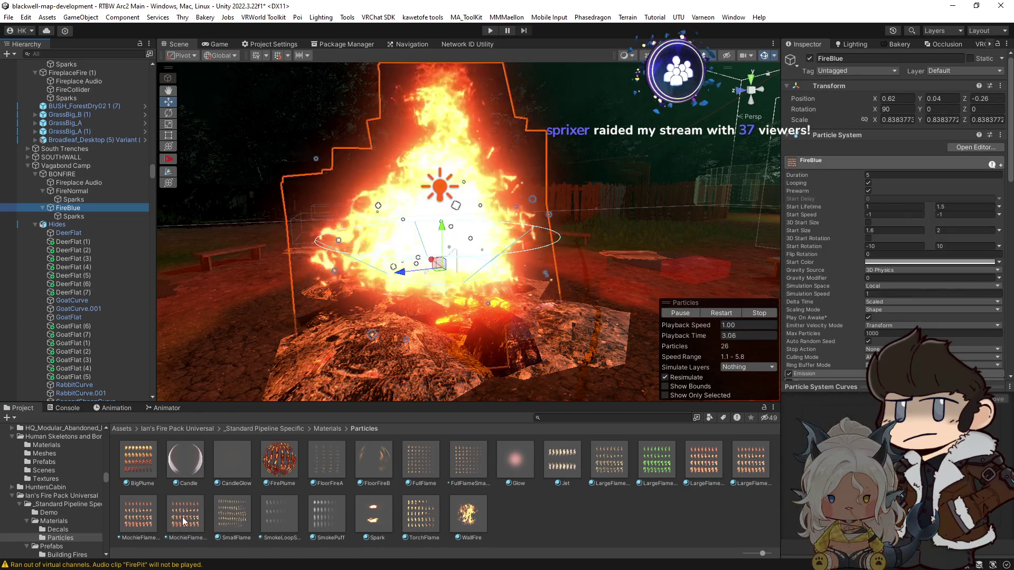
Assign MochieFlame 2 as FireBlue's Renderer material and fix its vertex streams.
{"action": "mouse_move", "coordinate": [502, 448]}
{"action": "left_mouse_down"}
{"action": "mouse_move", "coordinate": [826, 165]}
{"action": "mouse_move", "coordinate": [848, 114]}
{"action": "mouse_move", "coordinate": [897, 139]}
{"action": "left_mouse_up"}
{"action": "scroll", "coordinate": [826, 165], "scroll_direction": "down", "scroll_amount": 10}
{"action": "scroll", "coordinate": [848, 114], "scroll_direction": "up", "scroll_amount": 3}
{"action": "left_click_drag", "start_coordinate": [829, 236], "coordinate": [870, 314]}
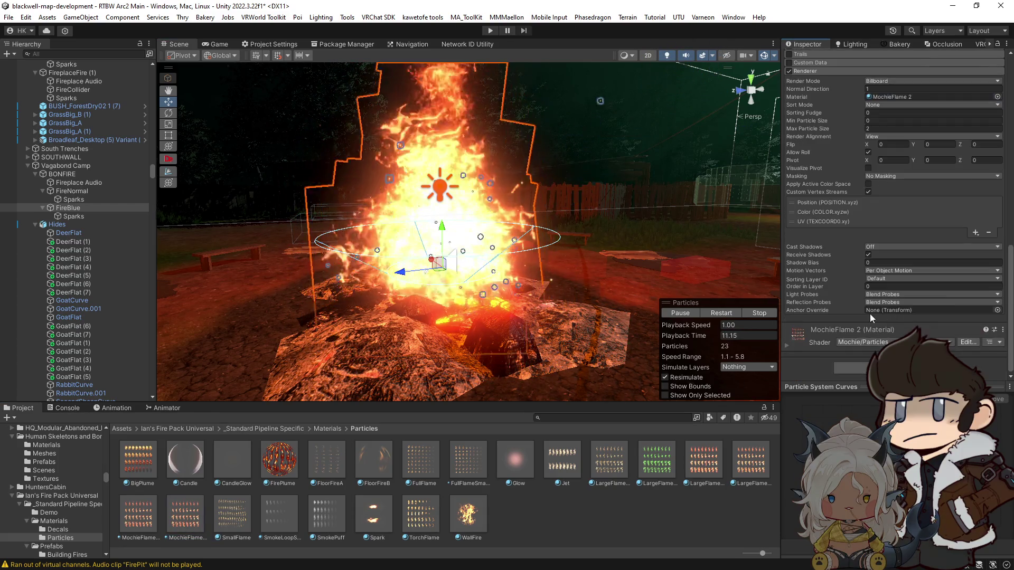
{"action": "left_click", "coordinate": [786, 344]}
{"action": "scroll", "coordinate": [821, 347], "scroll_direction": "down", "scroll_amount": 5}
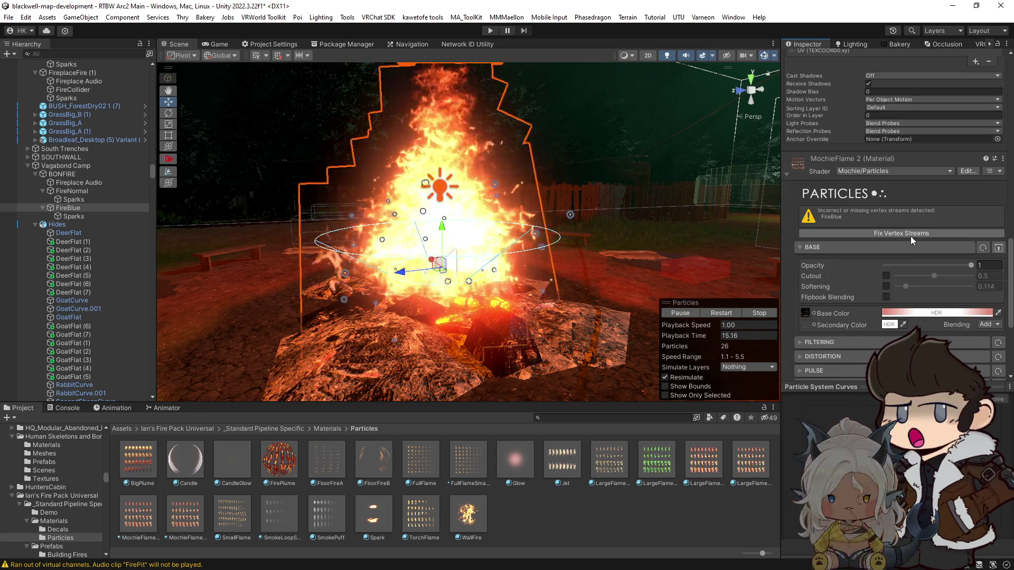
{"action": "left_click", "coordinate": [910, 233]}
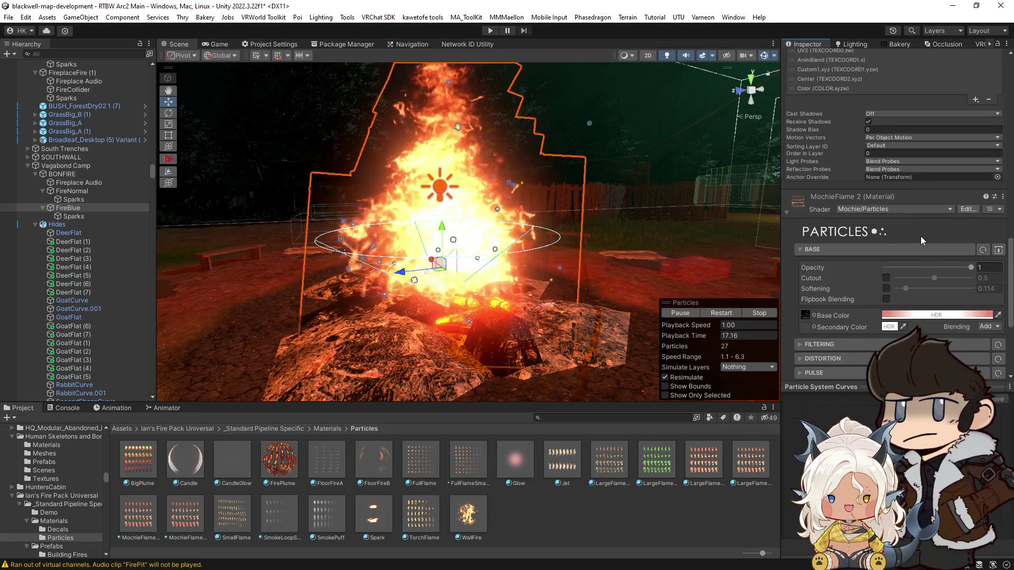
{"action": "scroll", "coordinate": [920, 236], "scroll_direction": "down", "scroll_amount": 5}
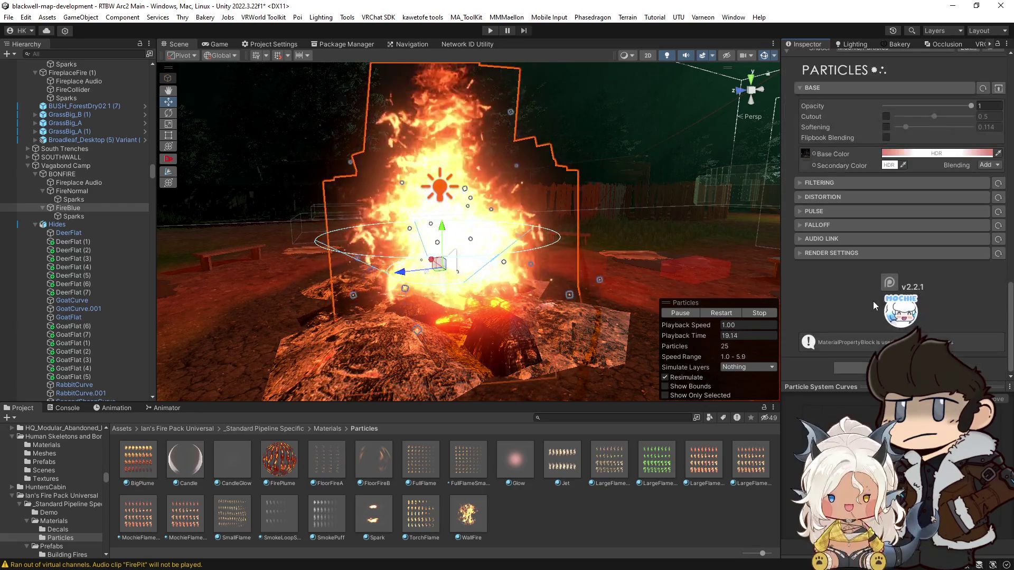
Set MochieFlame 2's base colour to a saturated deep blue.
{"action": "left_click", "coordinate": [800, 252]}
{"action": "left_click", "coordinate": [799, 252]}
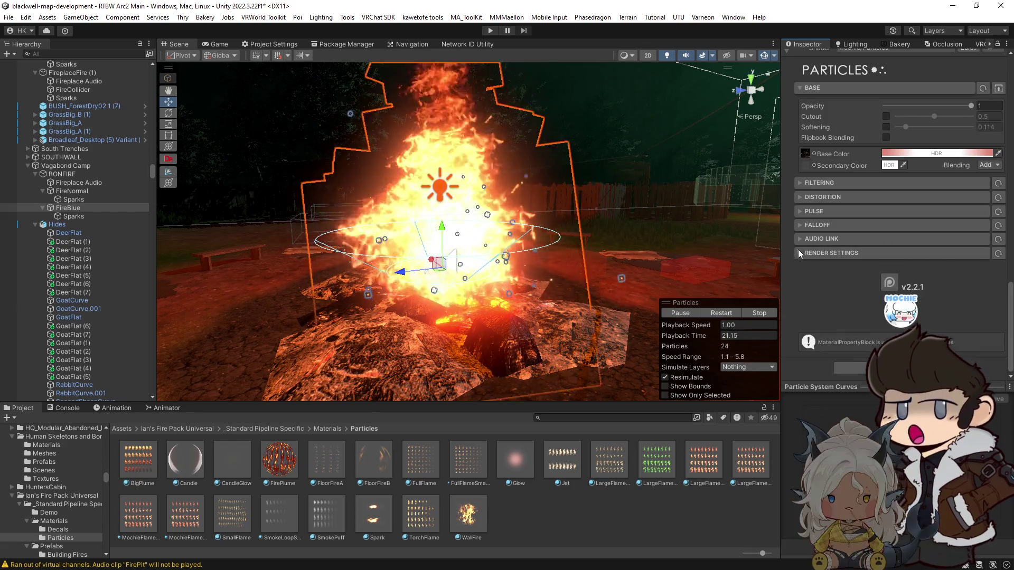
{"action": "scroll", "coordinate": [908, 223], "scroll_direction": "up", "scroll_amount": 2}
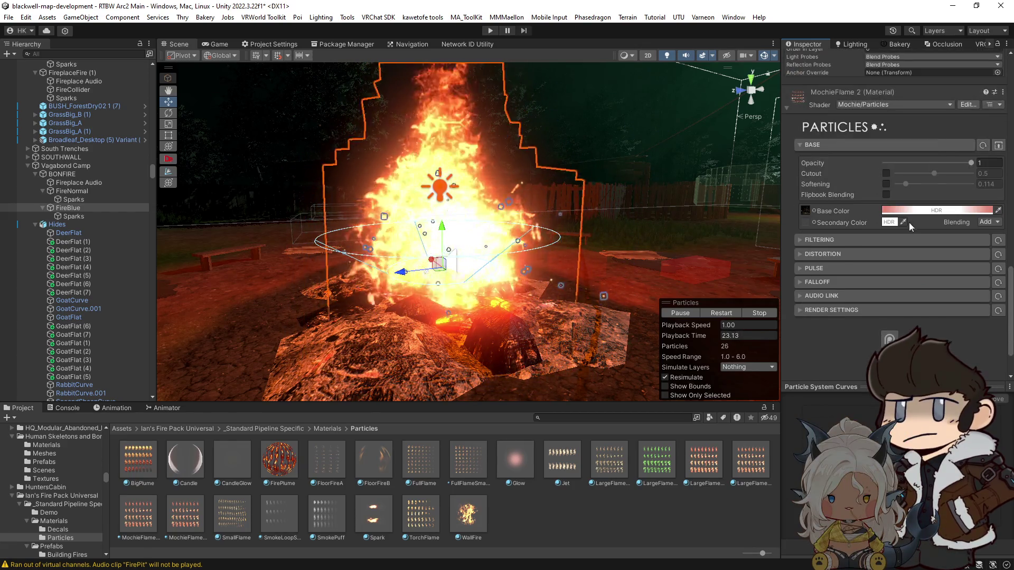
{"action": "left_click", "coordinate": [933, 212]}
{"action": "mouse_move", "coordinate": [999, 248]}
{"action": "left_mouse_down"}
{"action": "mouse_move", "coordinate": [950, 197]}
{"action": "mouse_move", "coordinate": [898, 202]}
{"action": "mouse_move", "coordinate": [891, 274]}
{"action": "mouse_move", "coordinate": [917, 300]}
{"action": "mouse_move", "coordinate": [901, 295]}
{"action": "mouse_move", "coordinate": [908, 302]}
{"action": "left_mouse_up"}
{"action": "left_click_drag", "start_coordinate": [966, 227], "coordinate": [974, 198]}
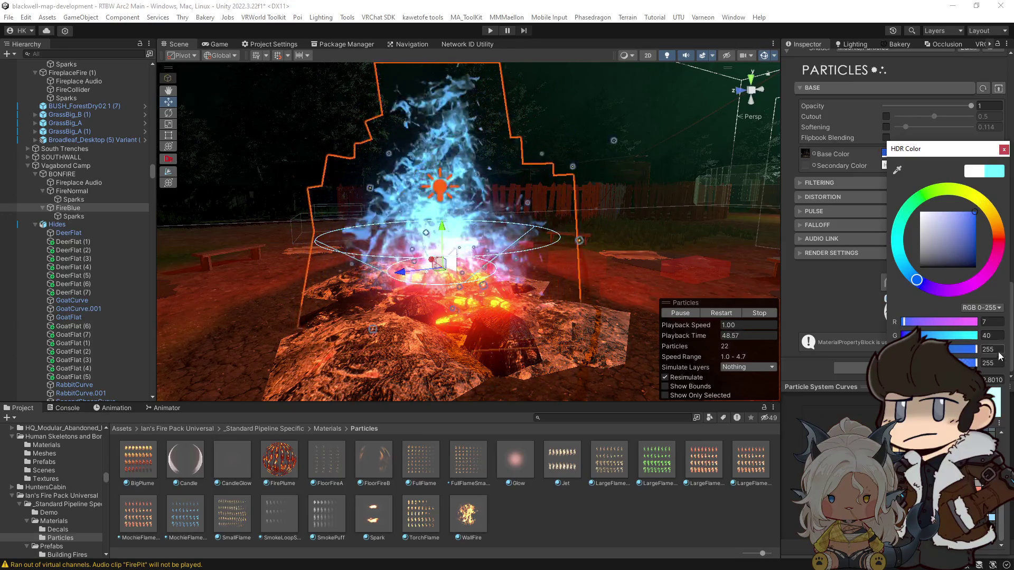
{"action": "left_click", "coordinate": [839, 290]}
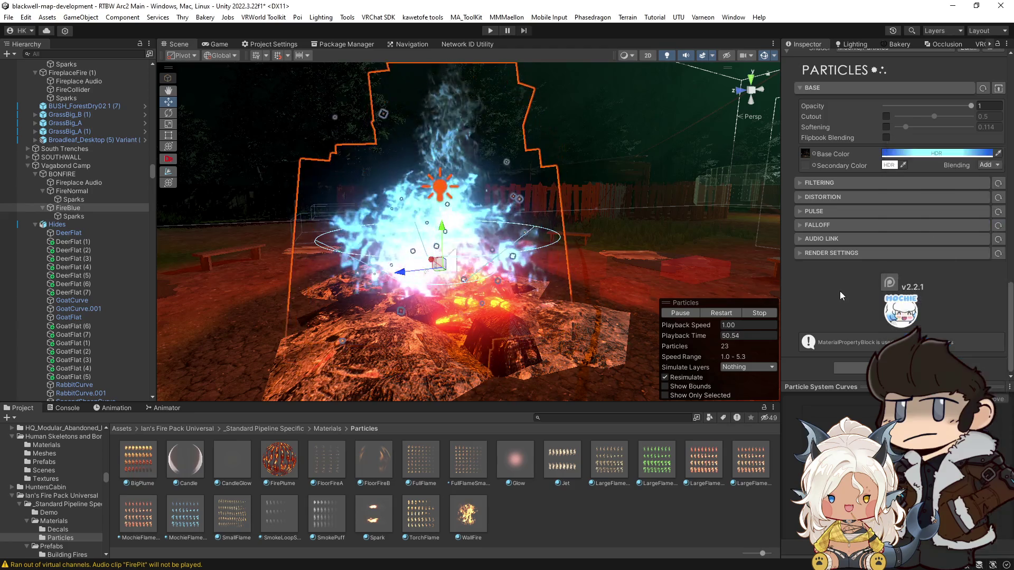
Tint FireBlue's particle Start Color light blue.
{"action": "scroll", "coordinate": [901, 170], "scroll_direction": "up", "scroll_amount": 4}
{"action": "scroll", "coordinate": [899, 175], "scroll_direction": "up", "scroll_amount": 10}
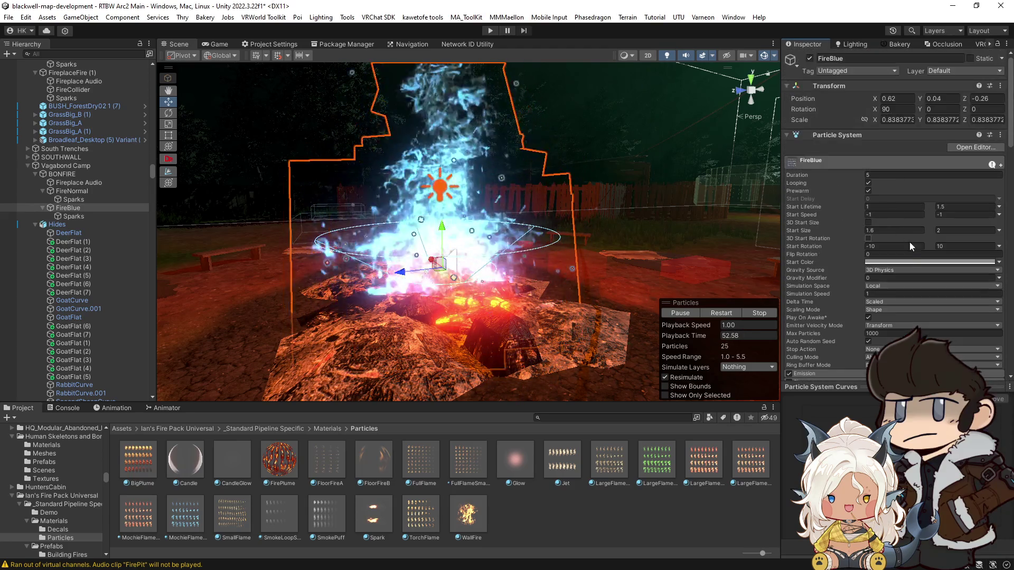
{"action": "left_click", "coordinate": [911, 263]}
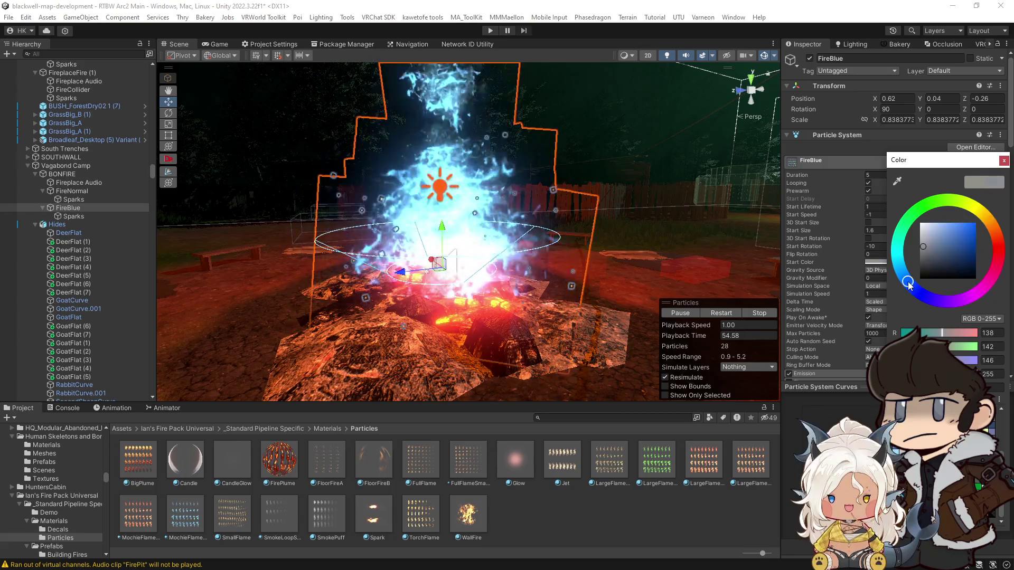
{"action": "mouse_move", "coordinate": [927, 249]}
{"action": "left_mouse_down"}
{"action": "mouse_move", "coordinate": [961, 246]}
{"action": "mouse_move", "coordinate": [949, 229]}
{"action": "mouse_move", "coordinate": [958, 214]}
{"action": "left_mouse_up"}
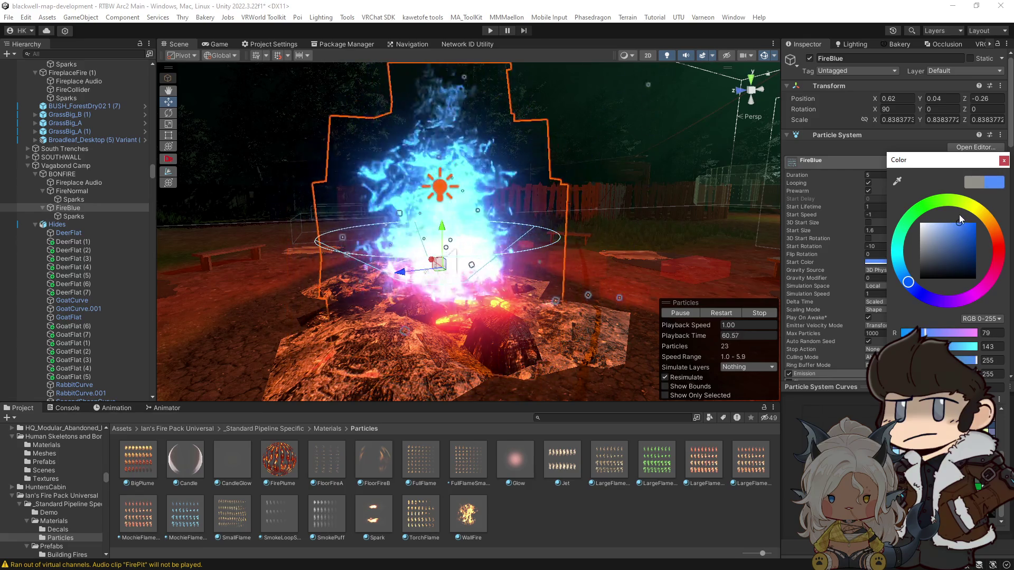
{"action": "left_click_drag", "start_coordinate": [686, 212], "coordinate": [705, 227]}
{"action": "scroll", "coordinate": [943, 312], "scroll_direction": "down", "scroll_amount": 10}
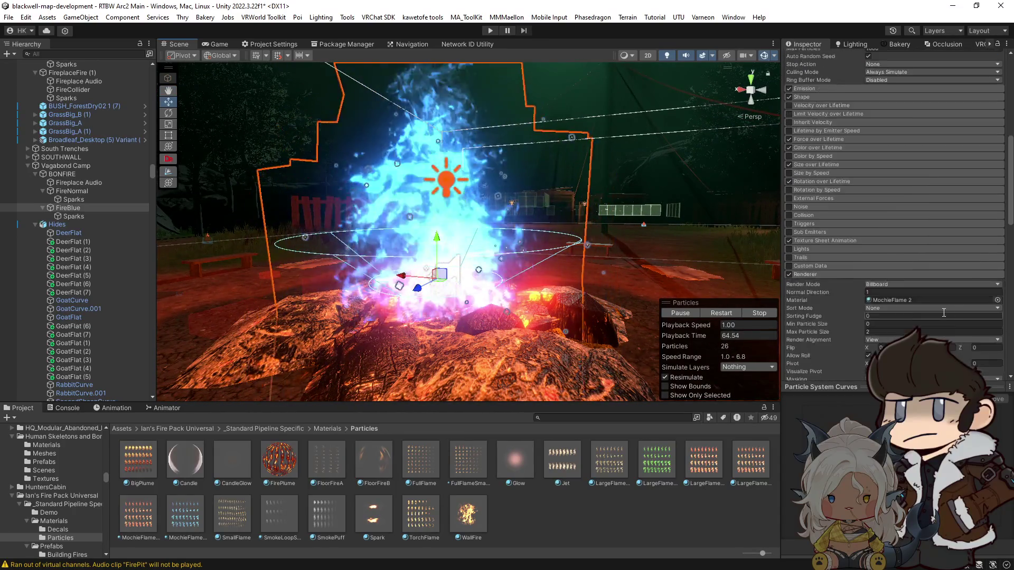
{"action": "scroll", "coordinate": [942, 312], "scroll_direction": "down", "scroll_amount": 10}
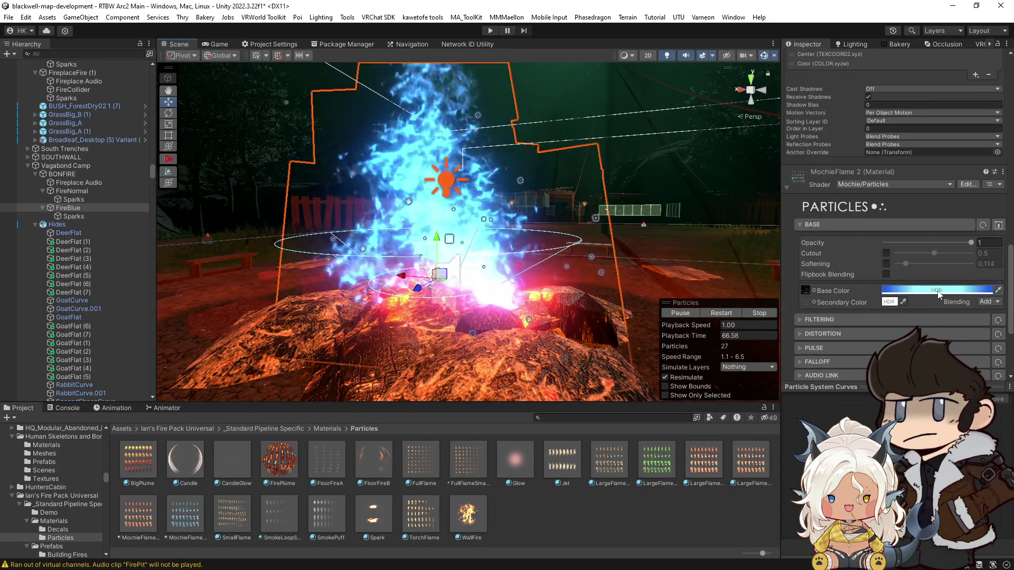
Readjust the flame base colour to deep blue and restart the particle simulation to check.
{"action": "left_click", "coordinate": [935, 290]}
{"action": "mouse_move", "coordinate": [607, 222]}
{"action": "left_mouse_down"}
{"action": "mouse_move", "coordinate": [616, 226]}
{"action": "mouse_move", "coordinate": [368, 299]}
{"action": "left_mouse_up"}
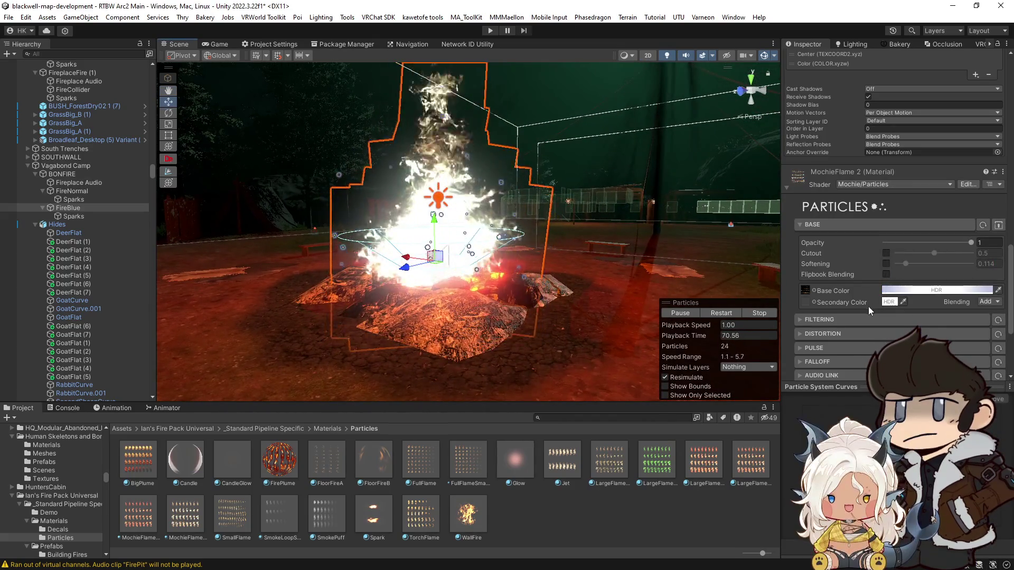
{"action": "left_click", "coordinate": [712, 314]}
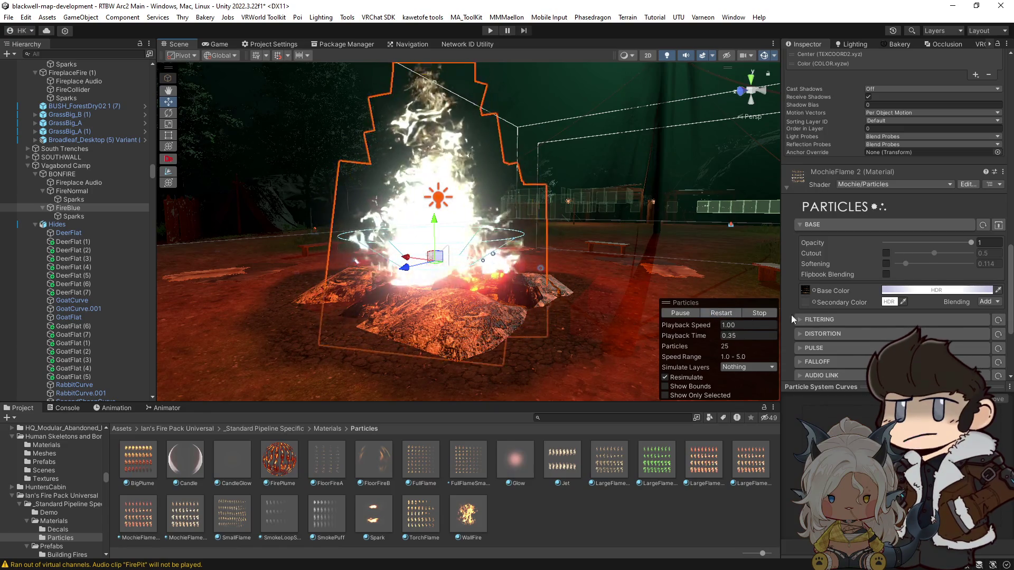
{"action": "left_click", "coordinate": [932, 292]}
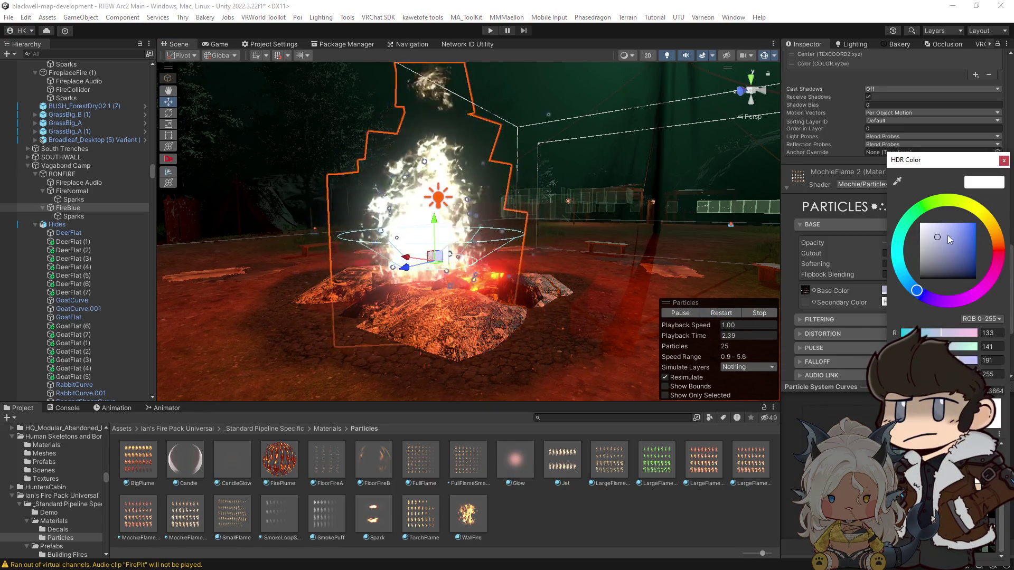
{"action": "mouse_move", "coordinate": [945, 236]}
{"action": "left_mouse_down"}
{"action": "mouse_move", "coordinate": [980, 238]}
{"action": "mouse_move", "coordinate": [966, 236]}
{"action": "mouse_move", "coordinate": [974, 223]}
{"action": "left_mouse_up"}
{"action": "left_click", "coordinate": [731, 313]}
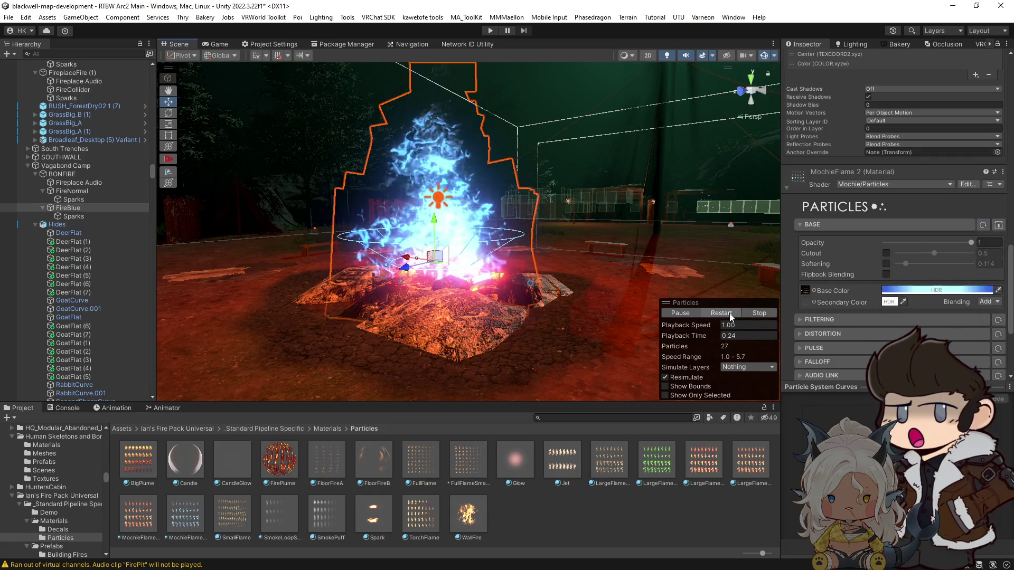
{"action": "left_click_drag", "start_coordinate": [672, 233], "coordinate": [677, 232]}
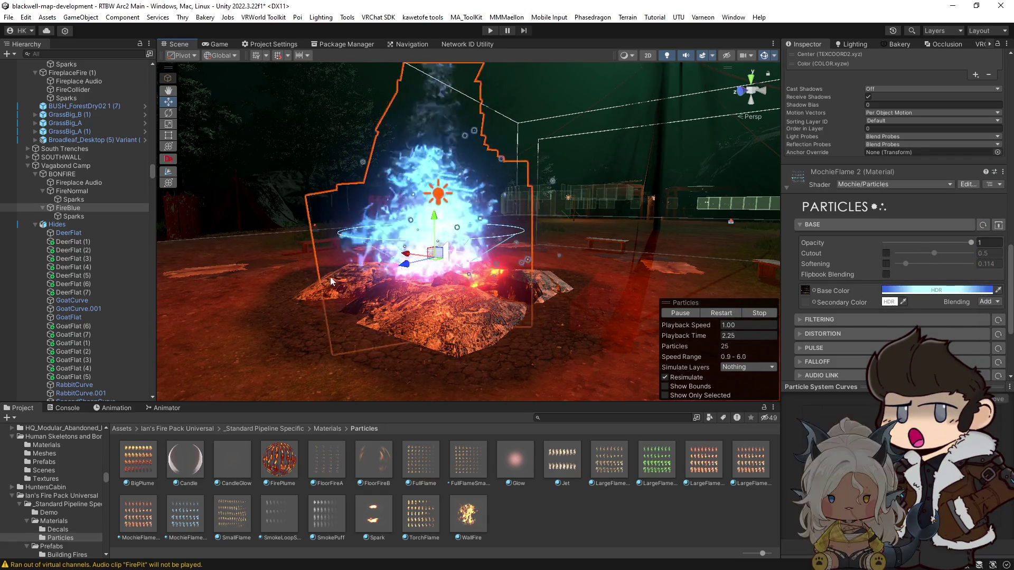
{"action": "left_click", "coordinate": [77, 208]}
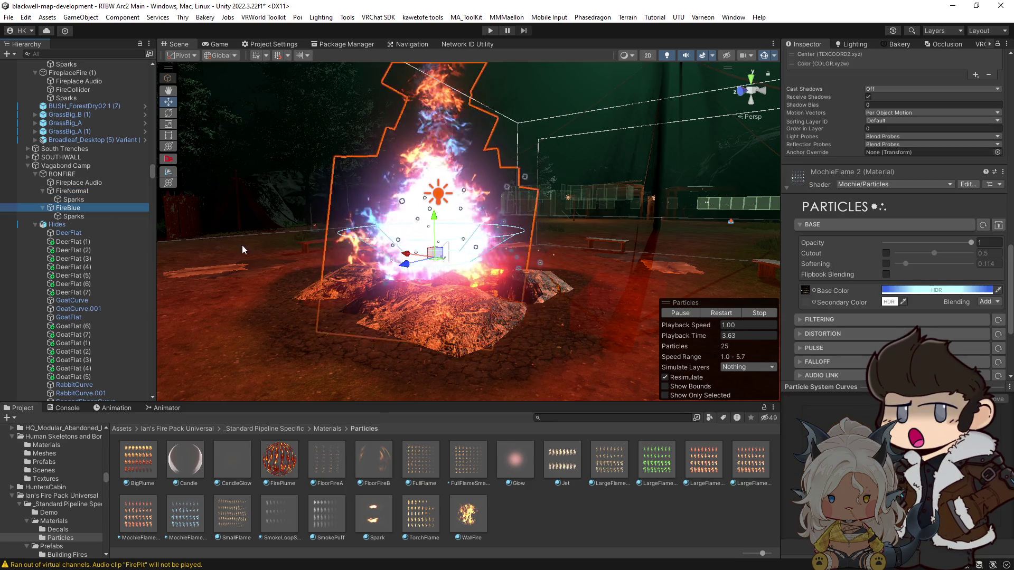
{"action": "key", "text": "Up"}
{"action": "key", "text": "Up"}
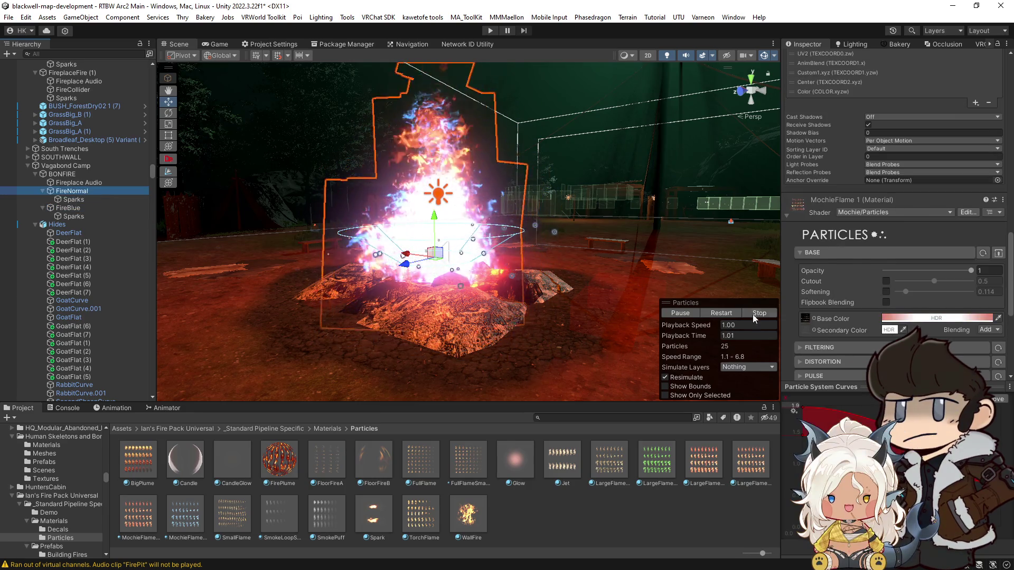
Stop the particle preview and select the FireBlue fire.
{"action": "left_click", "coordinate": [749, 312]}
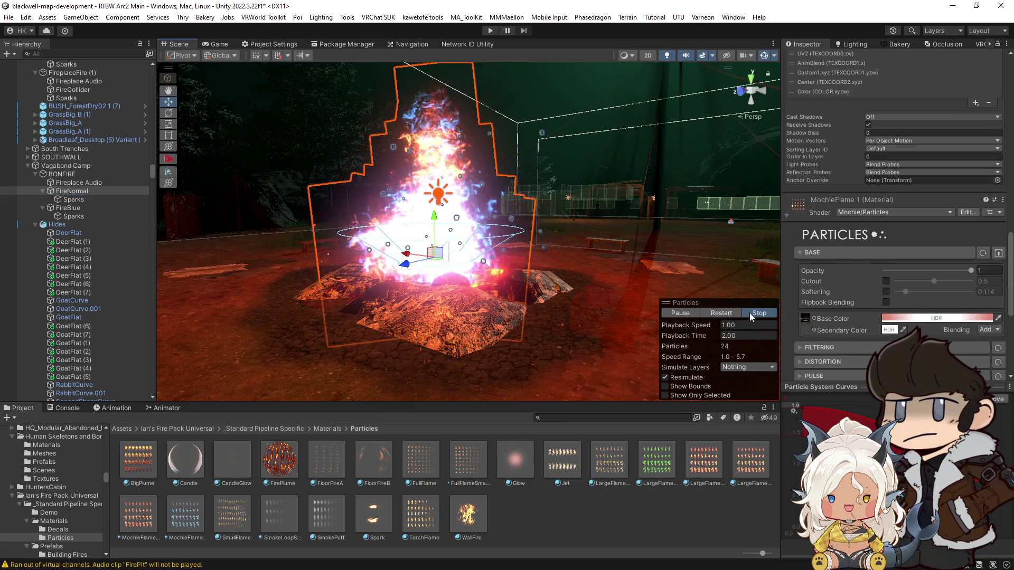
{"action": "left_click", "coordinate": [84, 208]}
{"action": "scroll", "coordinate": [897, 333], "scroll_direction": "down", "scroll_amount": 5}
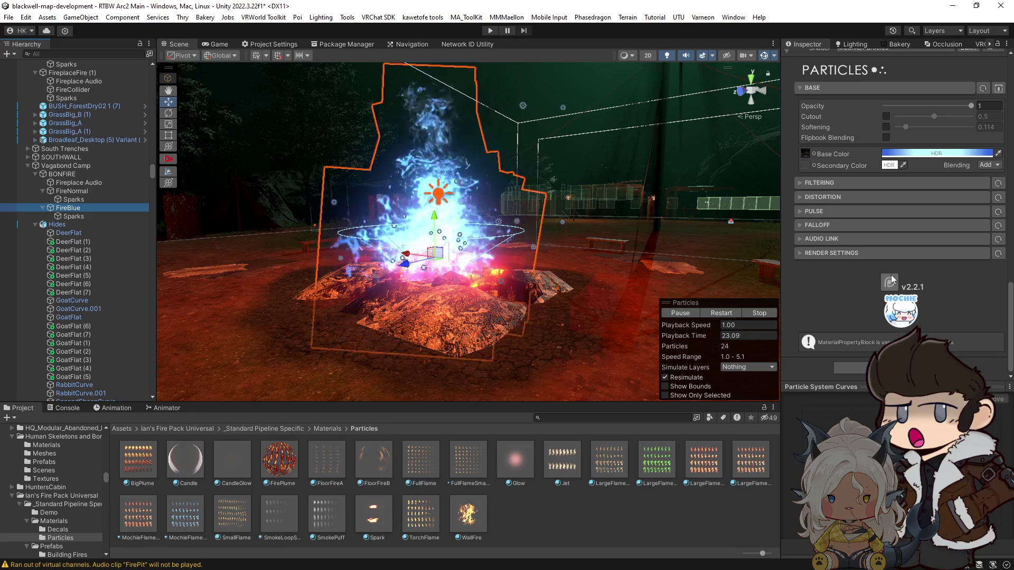
{"action": "left_click_drag", "start_coordinate": [659, 248], "coordinate": [651, 244]}
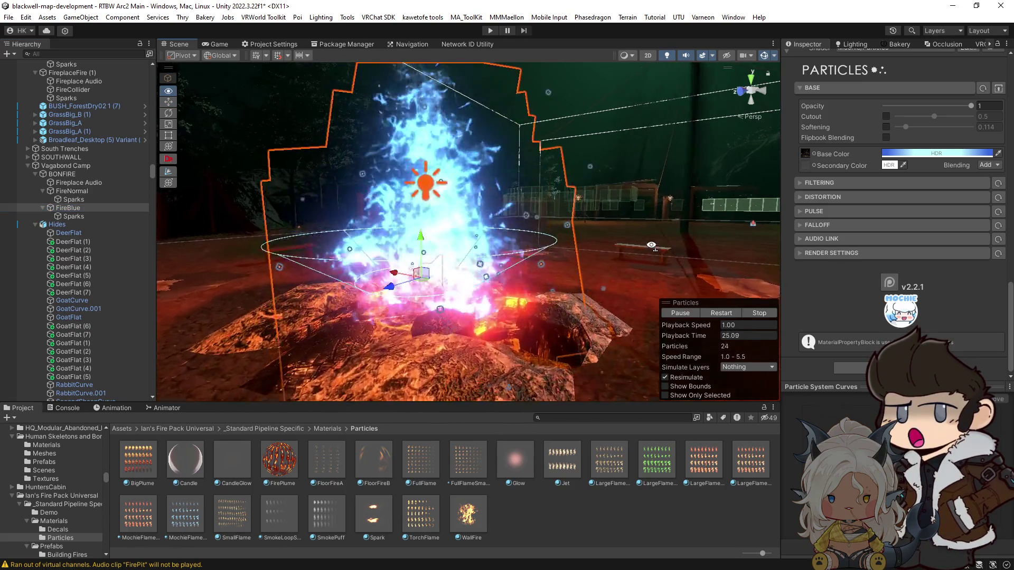
{"action": "scroll", "coordinate": [651, 245], "scroll_direction": "up", "scroll_amount": 3}
Change the start colour of FireBlue's Sparks from orange to light blue.
{"action": "left_click", "coordinate": [74, 216]}
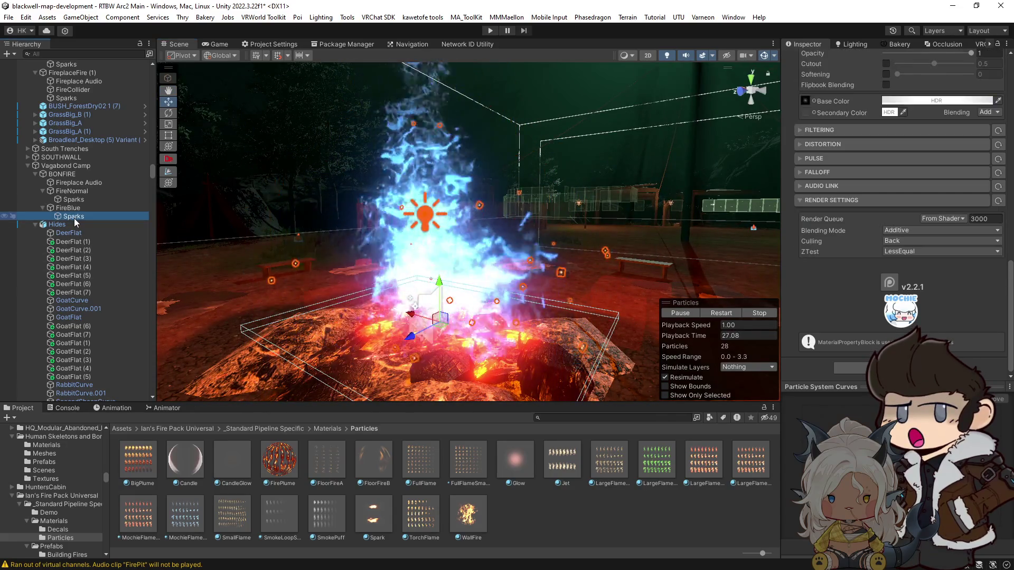
{"action": "scroll", "coordinate": [828, 315], "scroll_direction": "down", "scroll_amount": 3}
{"action": "scroll", "coordinate": [828, 314], "scroll_direction": "up", "scroll_amount": 3}
{"action": "scroll", "coordinate": [854, 243], "scroll_direction": "up", "scroll_amount": 15}
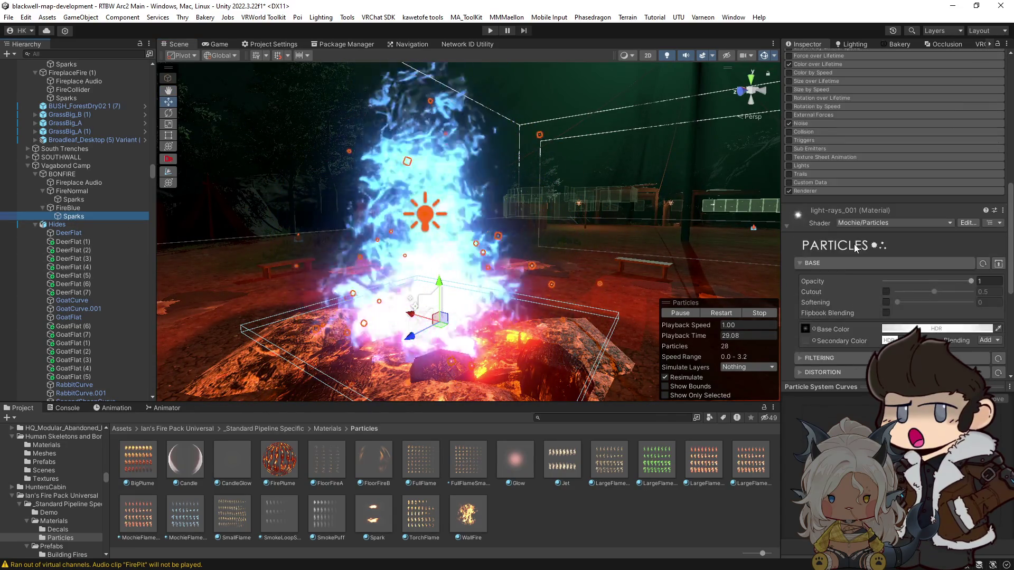
{"action": "left_click", "coordinate": [922, 236]}
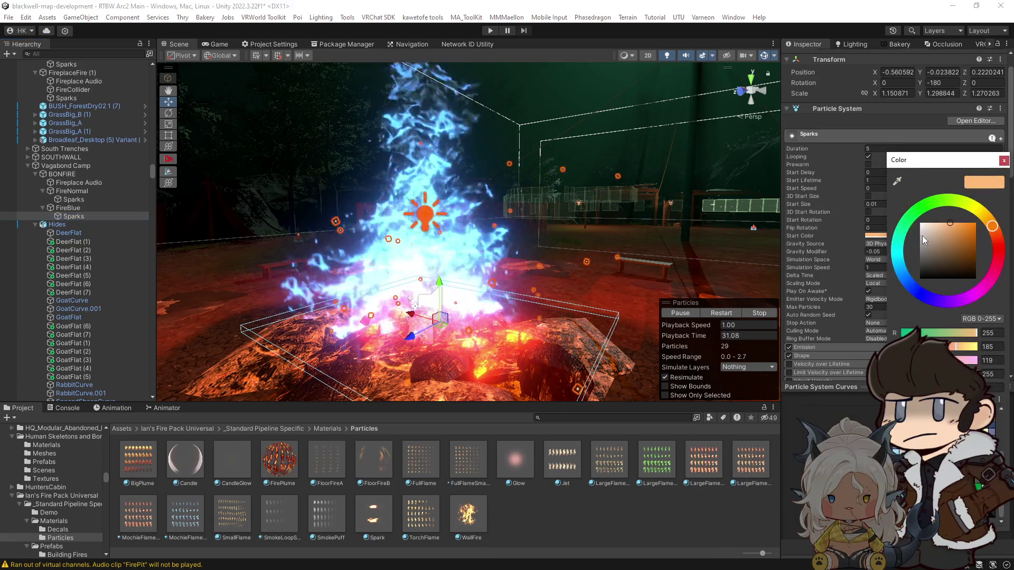
{"action": "left_click", "coordinate": [894, 275]}
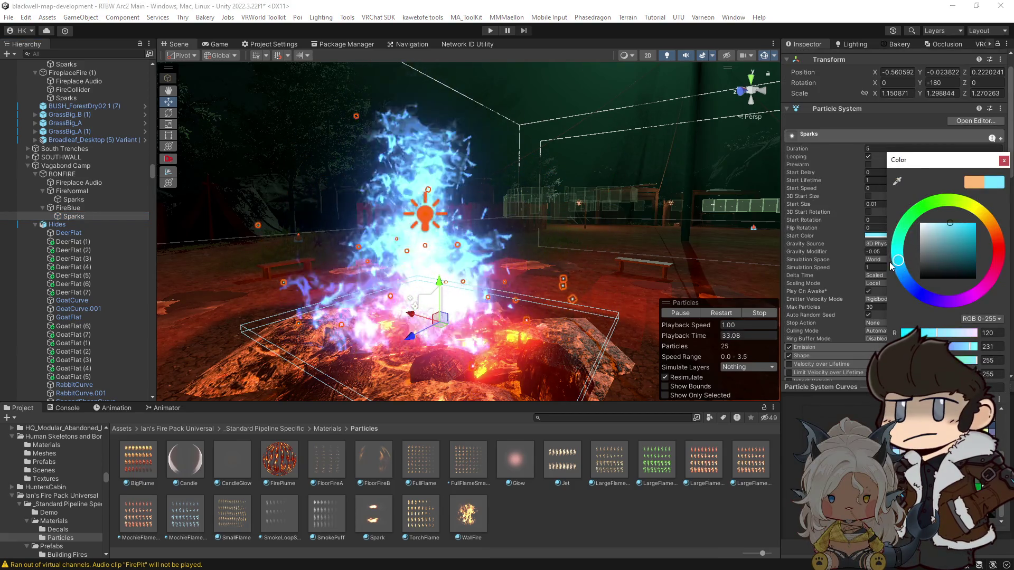
{"action": "mouse_move", "coordinate": [533, 221]}
{"action": "left_mouse_down"}
{"action": "mouse_move", "coordinate": [510, 222]}
{"action": "mouse_move", "coordinate": [514, 273]}
{"action": "mouse_move", "coordinate": [508, 256]}
{"action": "left_mouse_up"}
{"action": "scroll", "coordinate": [512, 248], "scroll_direction": "up", "scroll_amount": 5}
{"action": "scroll", "coordinate": [514, 273], "scroll_direction": "down", "scroll_amount": 3}
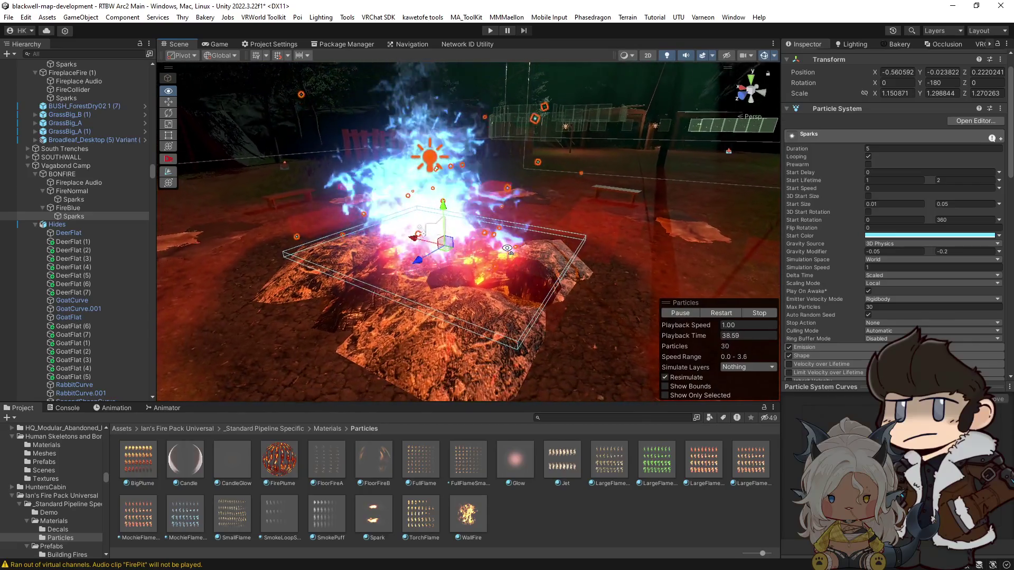
{"action": "left_click_drag", "start_coordinate": [508, 250], "coordinate": [491, 248]}
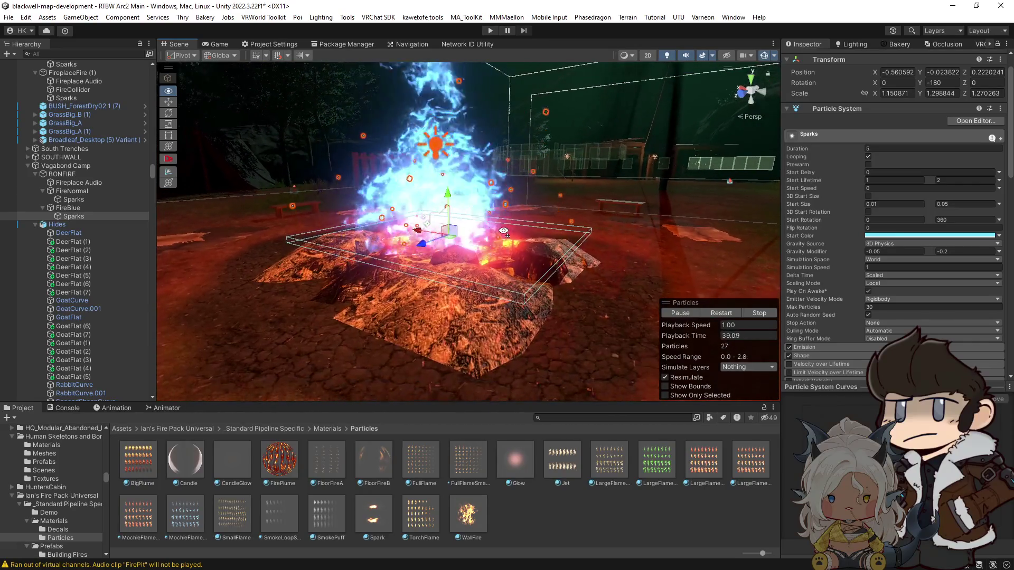
{"action": "left_click", "coordinate": [67, 210]}
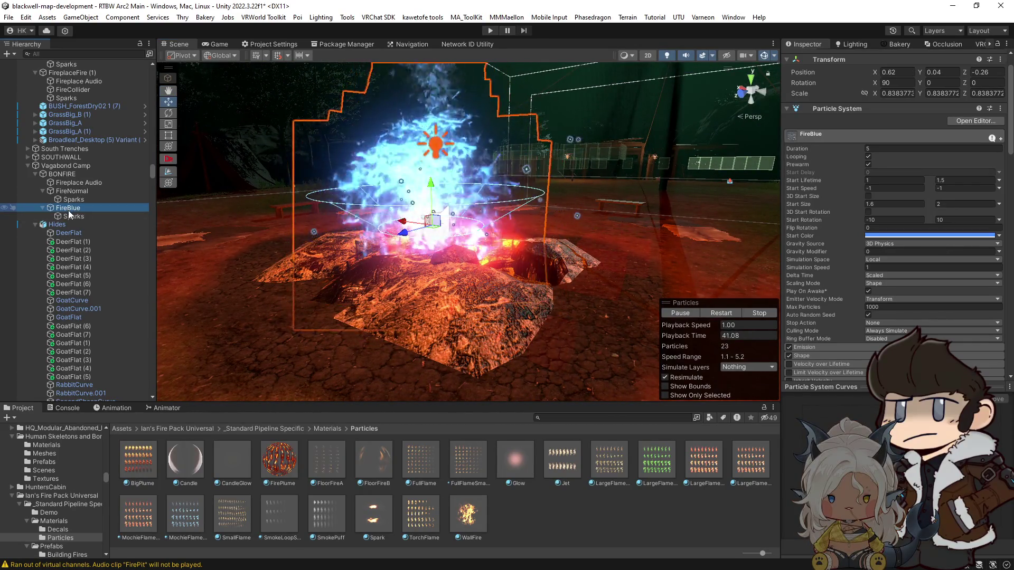
Duplicate FireBlue and name the copy FireGreen.
{"action": "key", "text": "ctrl+d"}
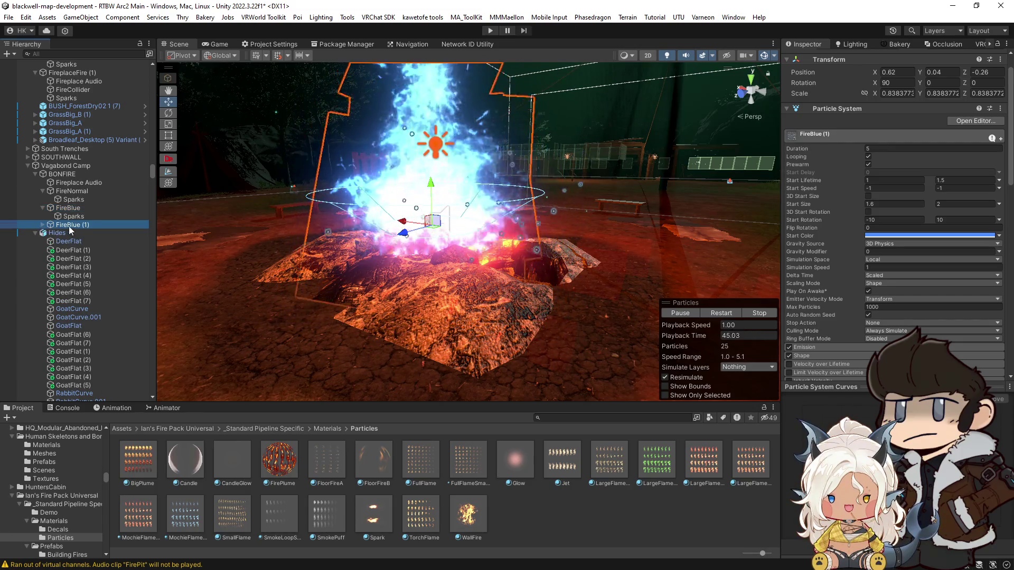
{"action": "key", "text": "F2"}
{"action": "type", "text": "FireGreen"}
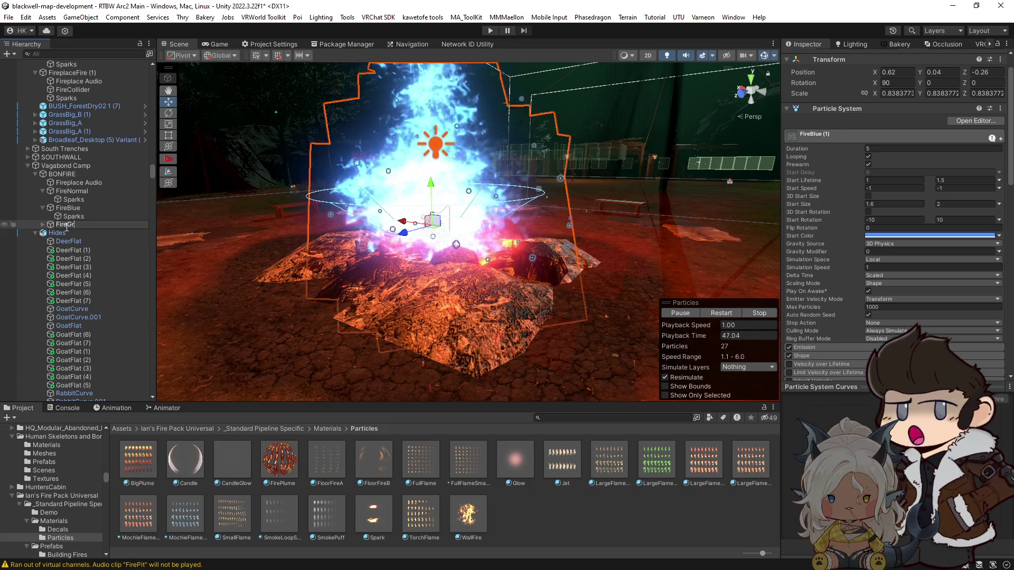
{"action": "key", "text": "Return"}
{"action": "left_click", "coordinate": [43, 225]}
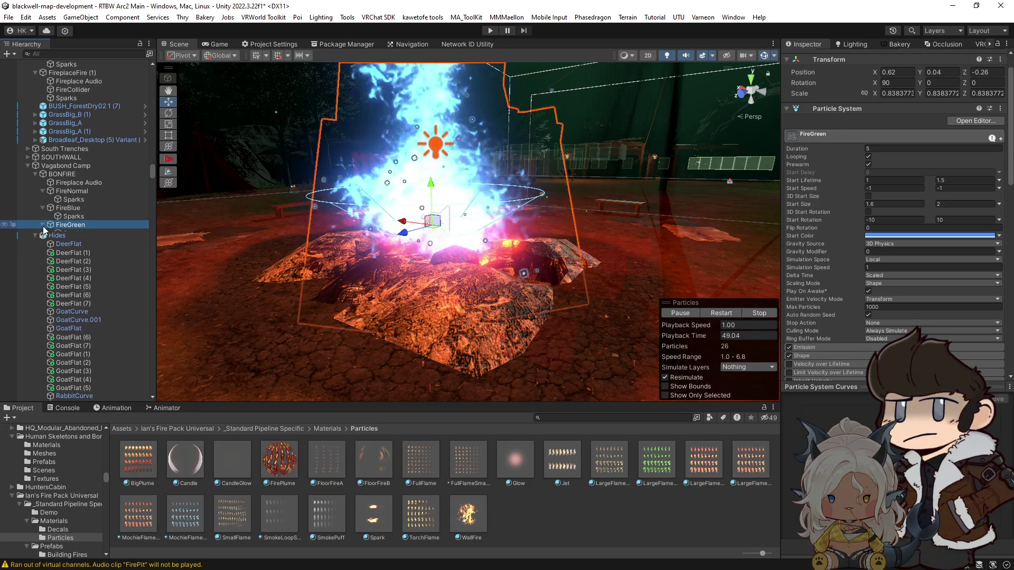
Give FireGreen the LargeFlameLoopSharp 1 material and a green start colour.
{"action": "scroll", "coordinate": [880, 320], "scroll_direction": "down", "scroll_amount": 15}
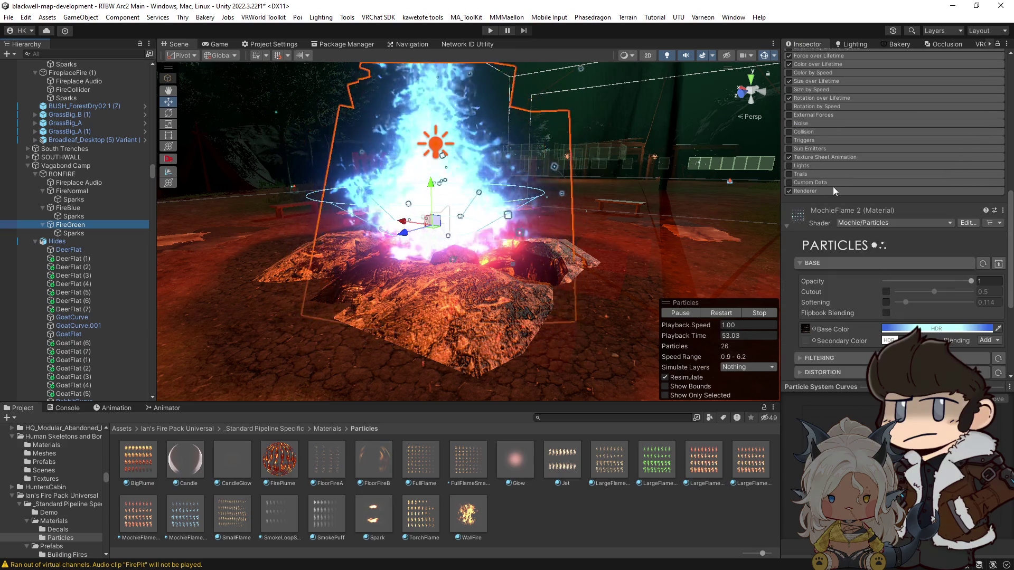
{"action": "left_click", "coordinate": [832, 190]}
{"action": "mouse_move", "coordinate": [663, 463]}
{"action": "left_mouse_down"}
{"action": "mouse_move", "coordinate": [897, 248]}
{"action": "mouse_move", "coordinate": [907, 217]}
{"action": "left_mouse_up"}
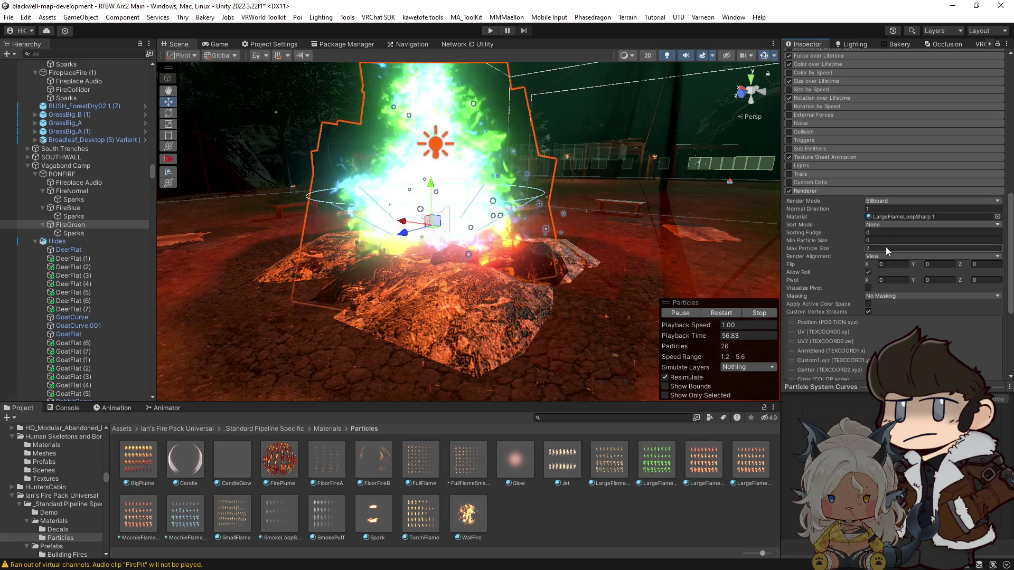
{"action": "scroll", "coordinate": [886, 246], "scroll_direction": "up", "scroll_amount": 15}
{"action": "left_click", "coordinate": [939, 233]}
{"action": "left_click", "coordinate": [925, 243]}
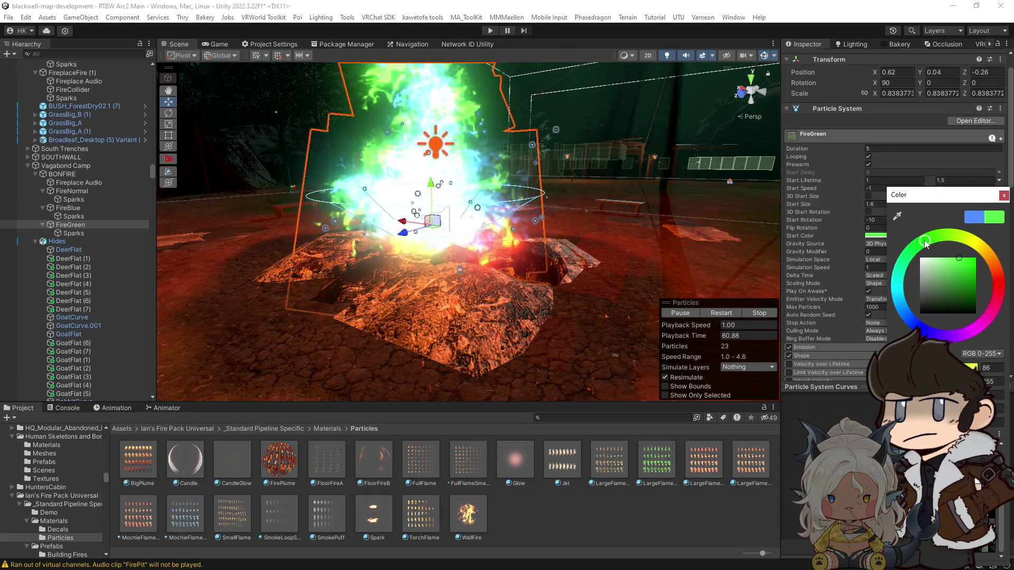
Set the start colour of FireGreen's Sparks to green.
{"action": "left_click", "coordinate": [68, 208]}
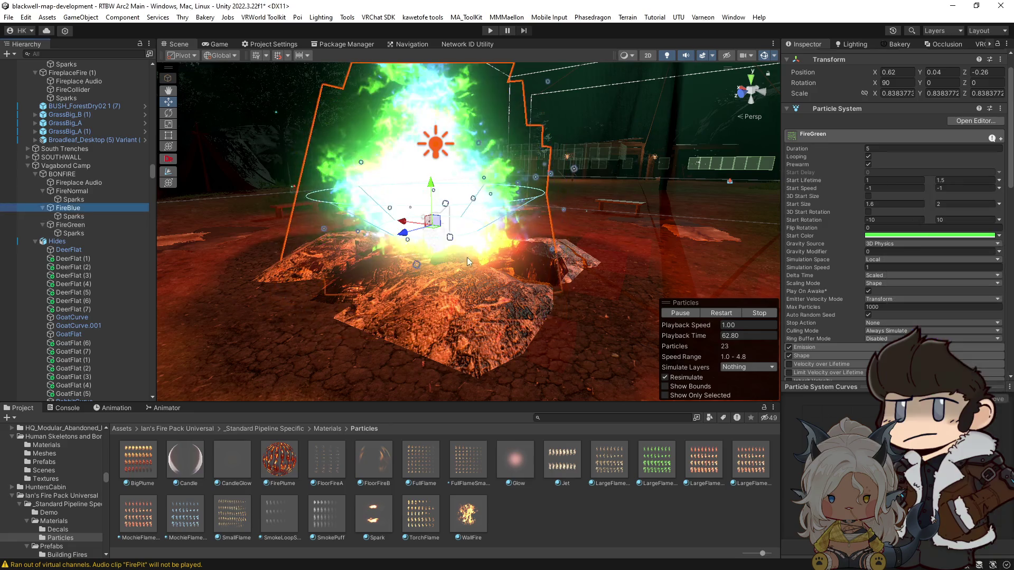
{"action": "left_click", "coordinate": [73, 216]}
{"action": "left_click", "coordinate": [765, 315]}
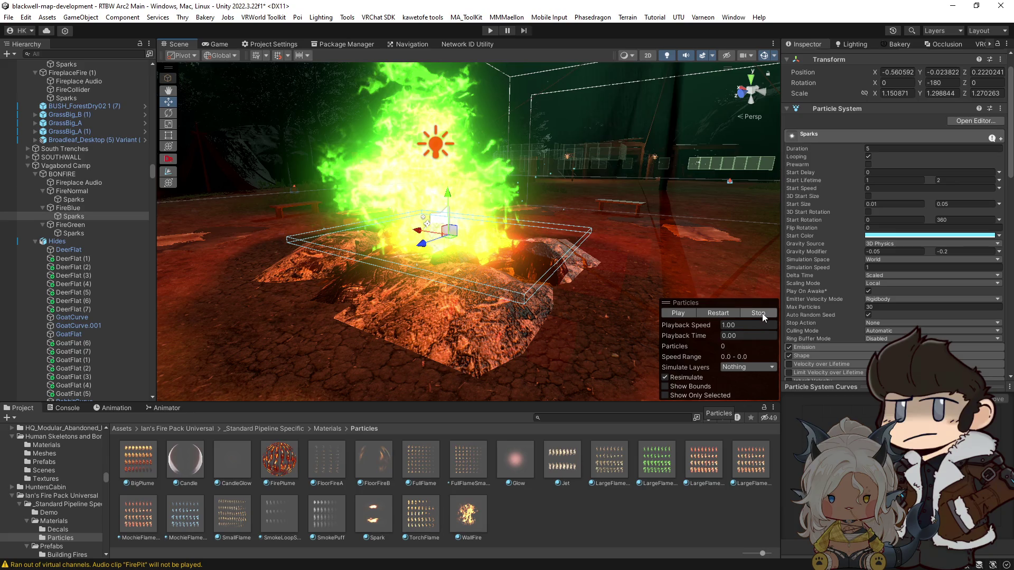
{"action": "left_click", "coordinate": [69, 233]}
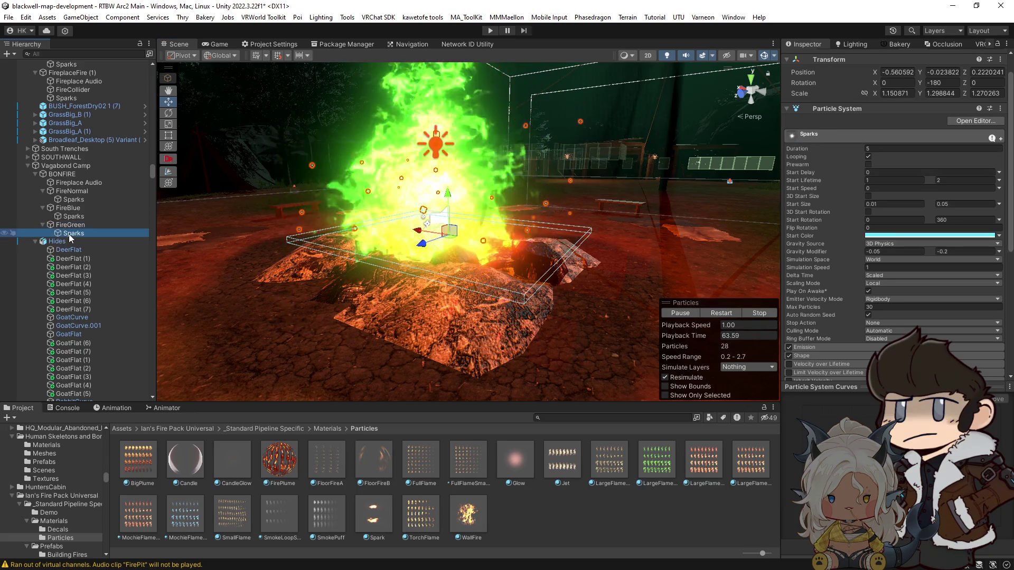
{"action": "left_click", "coordinate": [933, 236]}
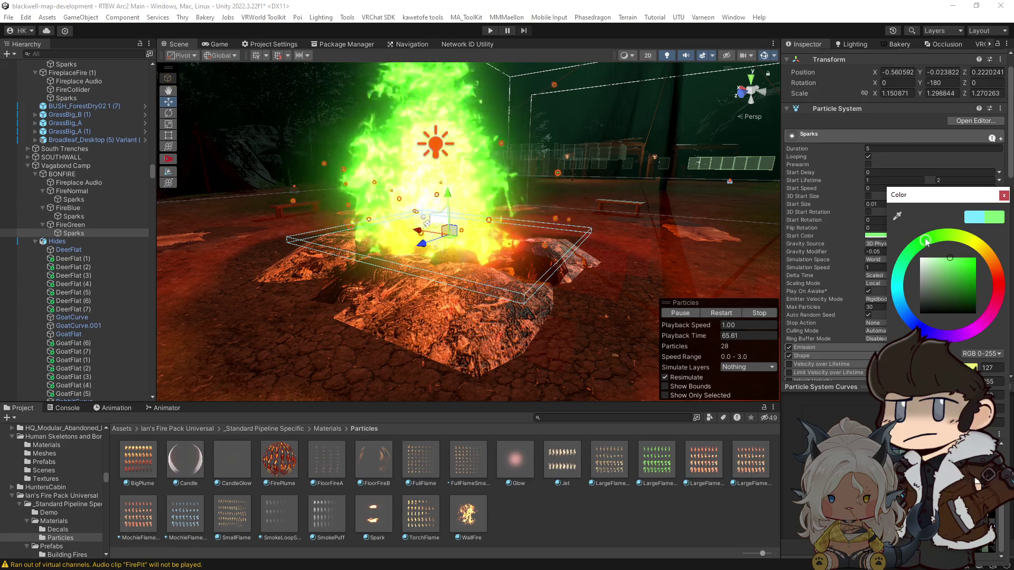
{"action": "left_click", "coordinate": [62, 224]}
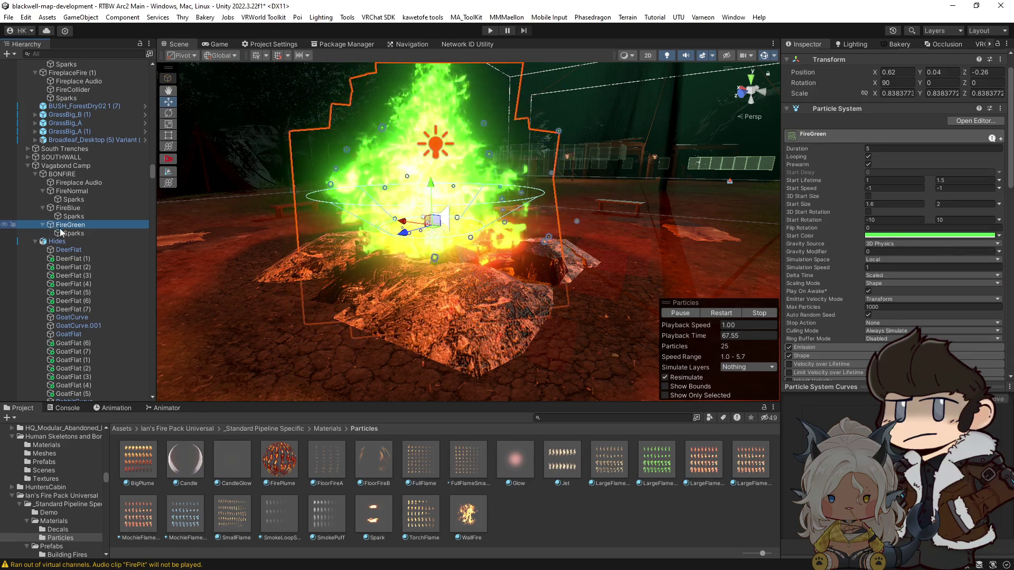
Duplicate FireGreen and begin renaming the copy to FireRed.
{"action": "key", "text": "ctrl+d"}
{"action": "left_click", "coordinate": [92, 242]}
{"action": "type", "text": "Fire"}
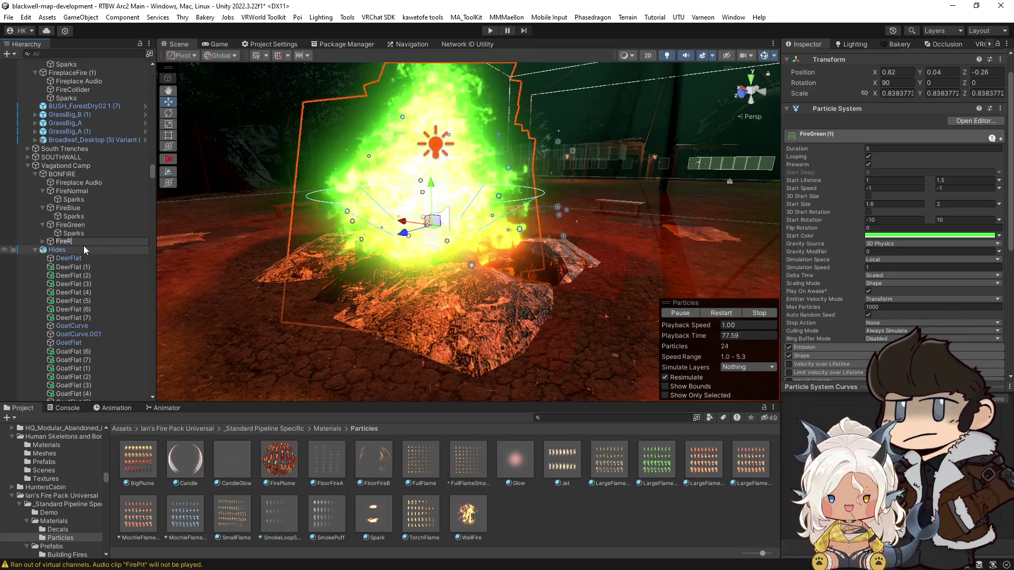
{"action": "type", "text": "R"}
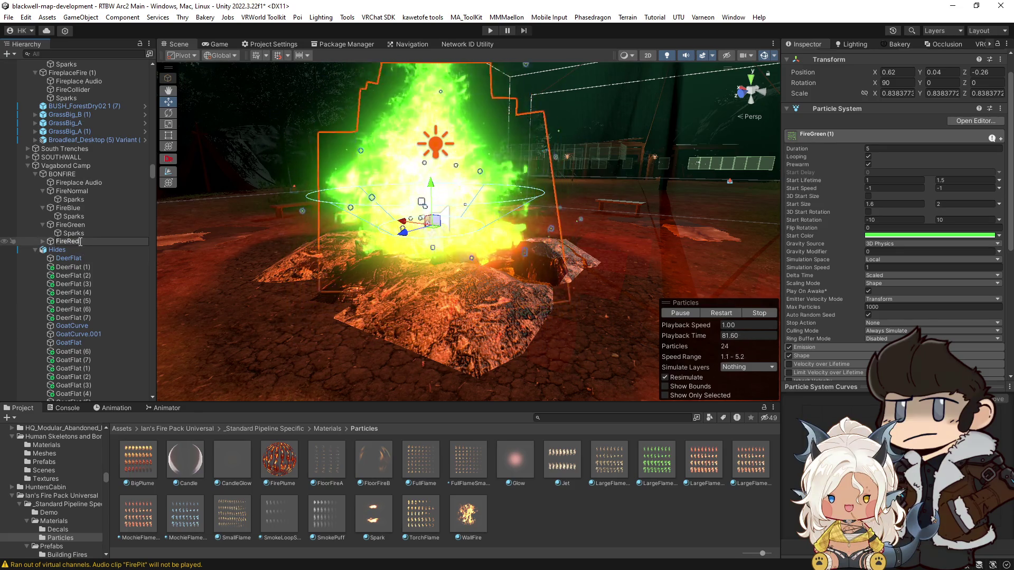
Confirm the FireRed name and set the start colour of its Sparks and flames to red.
{"action": "key", "text": "Return"}
{"action": "left_click", "coordinate": [42, 242]}
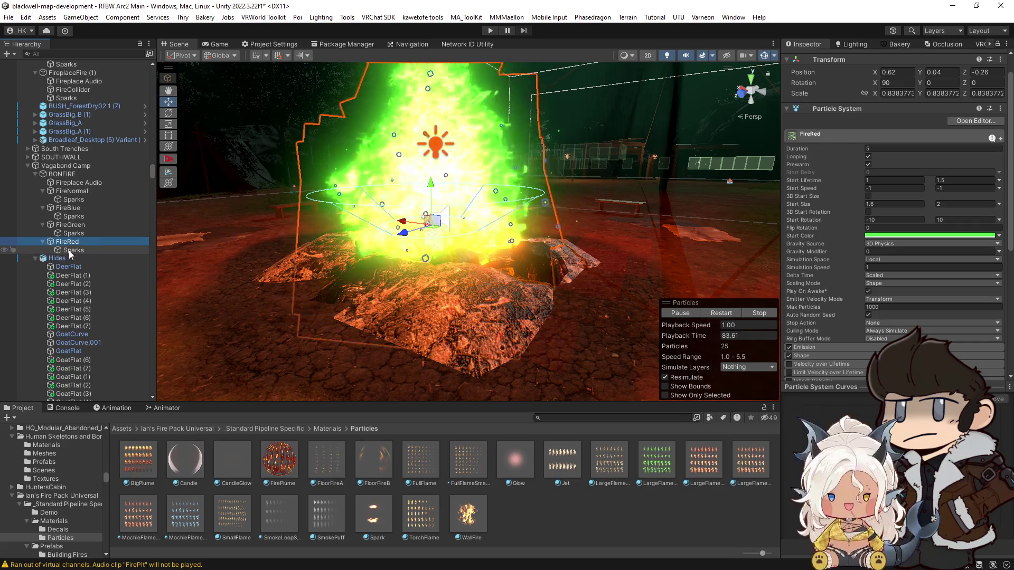
{"action": "left_click", "coordinate": [68, 250]}
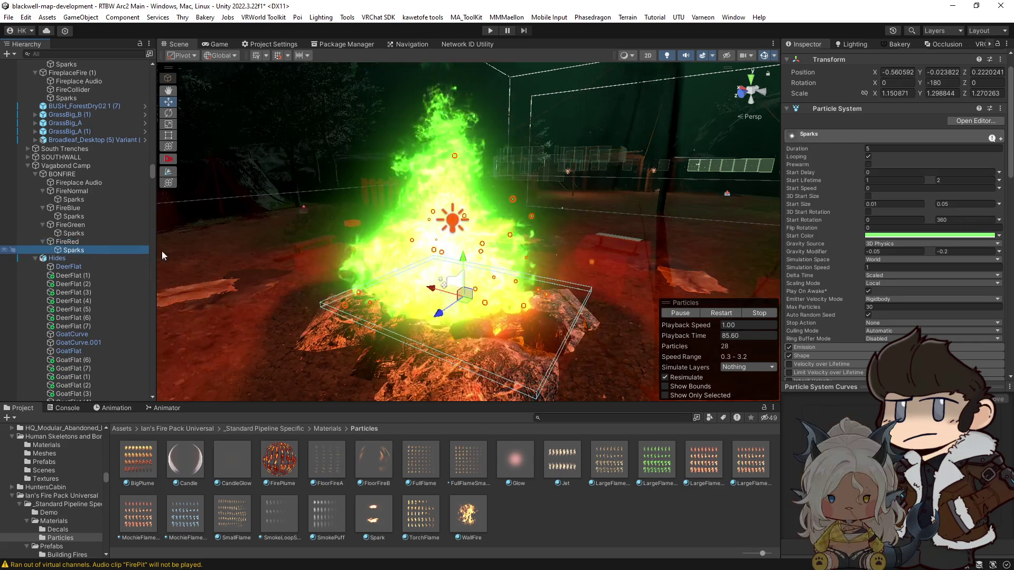
{"action": "left_click", "coordinate": [901, 236]}
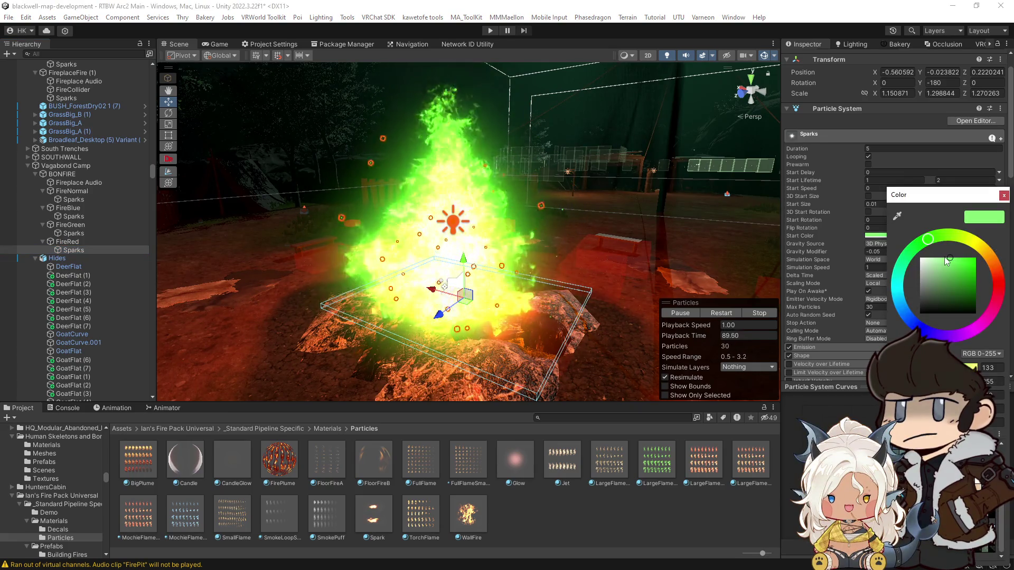
{"action": "left_click", "coordinate": [1004, 288]}
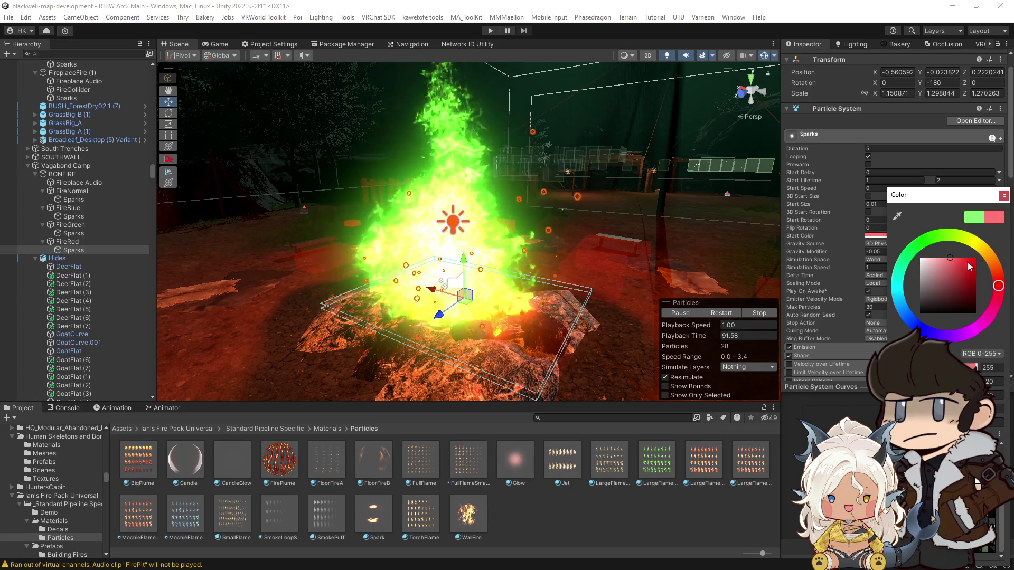
{"action": "left_click", "coordinate": [959, 259]}
{"action": "left_click", "coordinate": [67, 241]}
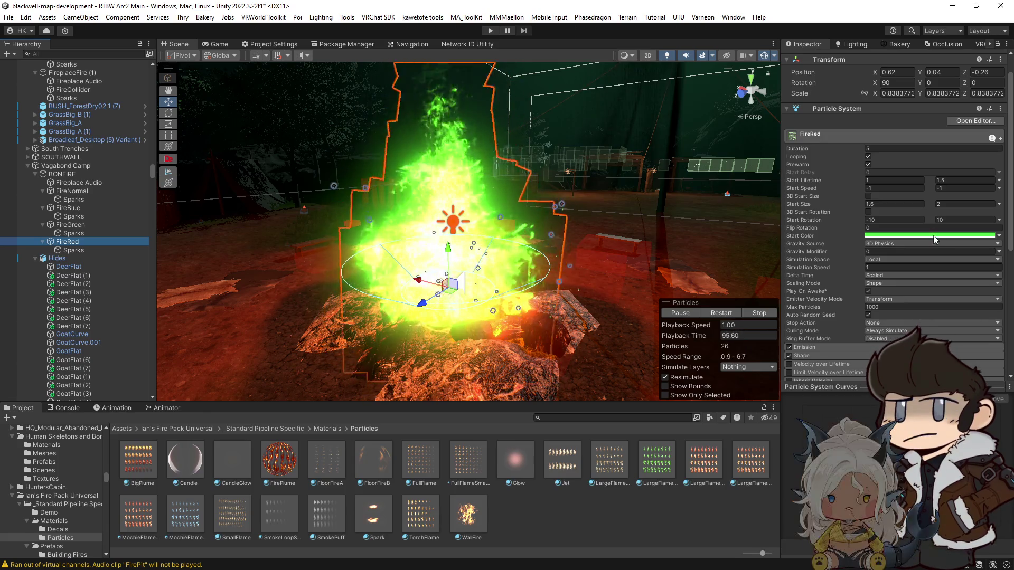
{"action": "left_click", "coordinate": [933, 236]}
{"action": "left_click", "coordinate": [993, 277]}
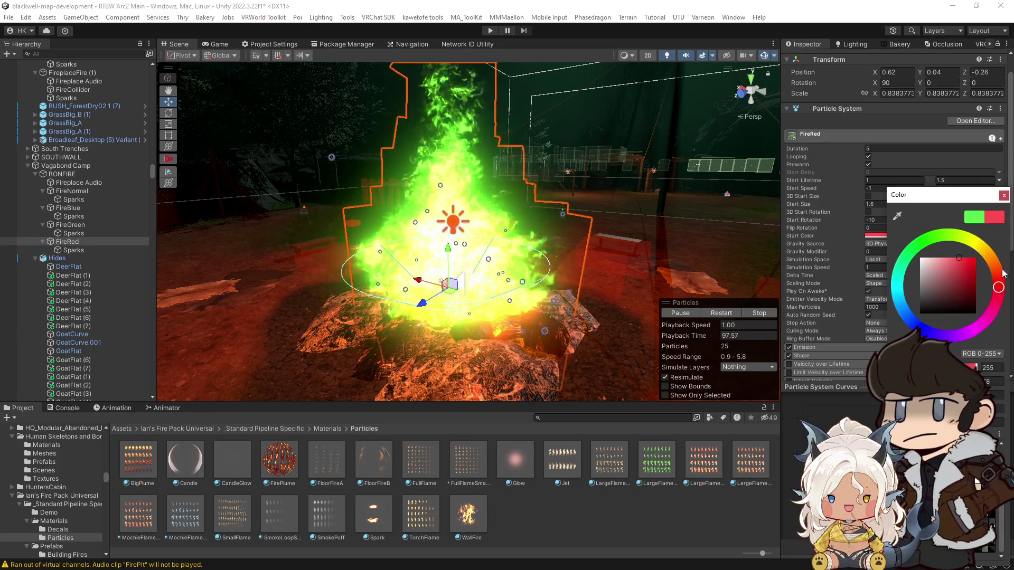
Compare FireGreen and FireRed with the particle preview stopped, then view the MochieFlame 2 material.
{"action": "left_click", "coordinate": [84, 226]}
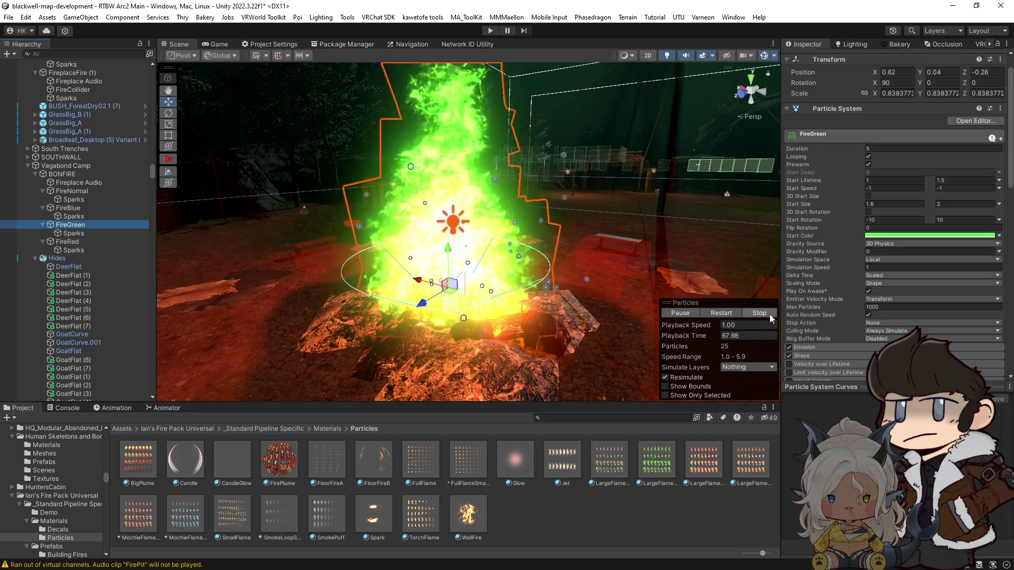
{"action": "left_click", "coordinate": [74, 233]}
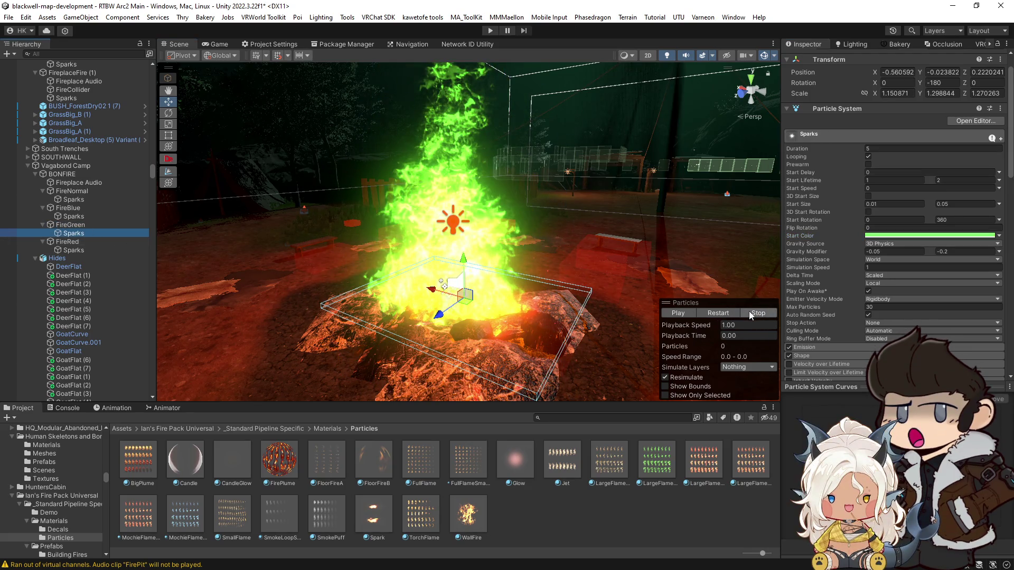
{"action": "left_click", "coordinate": [749, 311]}
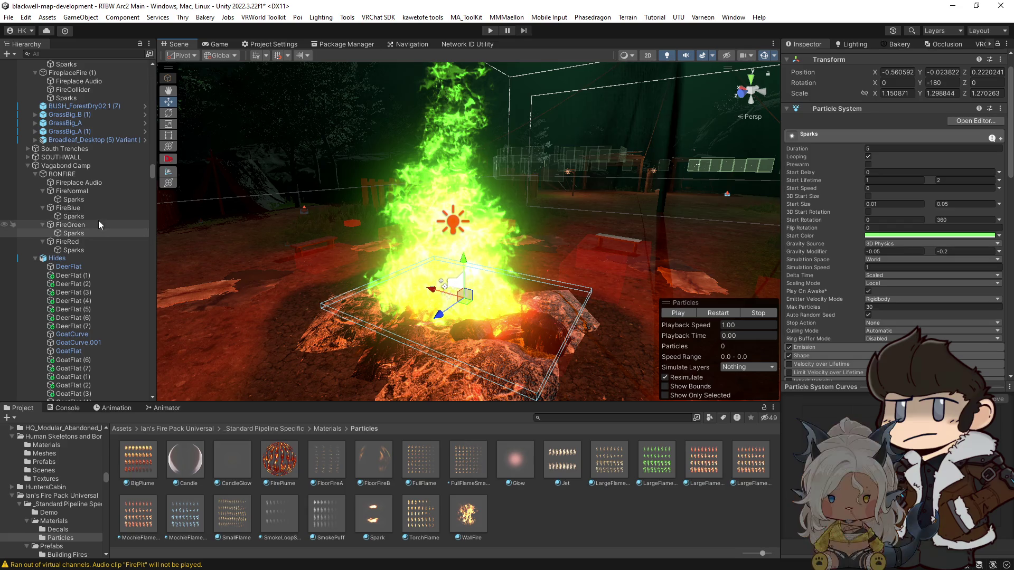
{"action": "left_click", "coordinate": [98, 224]}
{"action": "left_click", "coordinate": [755, 313]}
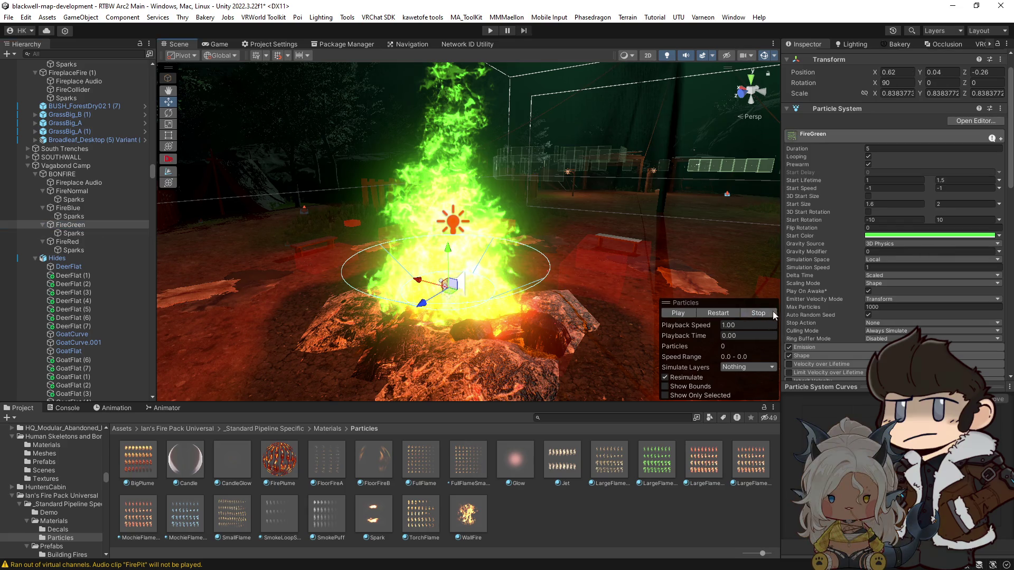
{"action": "left_click", "coordinate": [74, 232]}
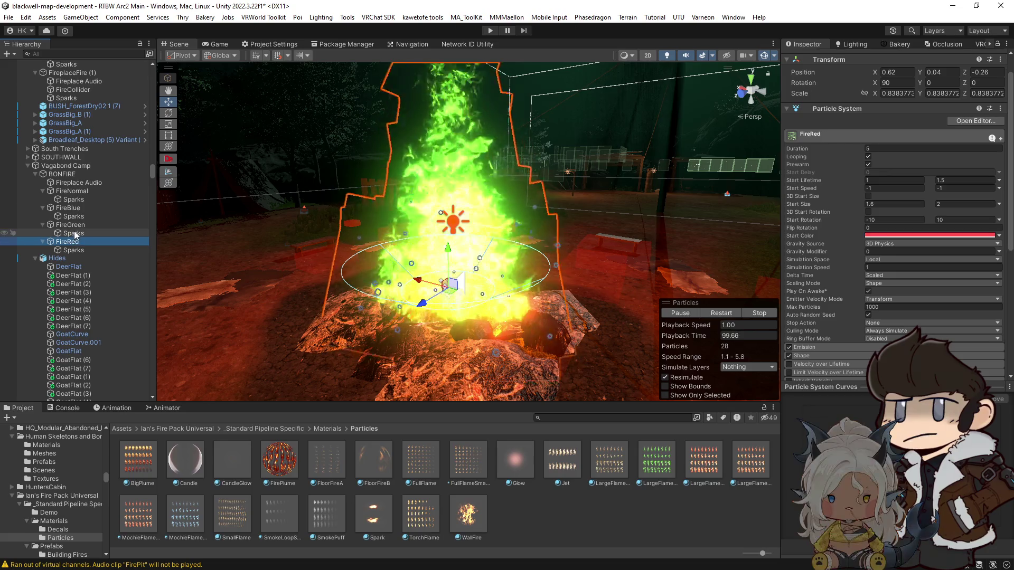
{"action": "left_click", "coordinate": [71, 242]}
{"action": "scroll", "coordinate": [898, 281], "scroll_direction": "down", "scroll_amount": 5}
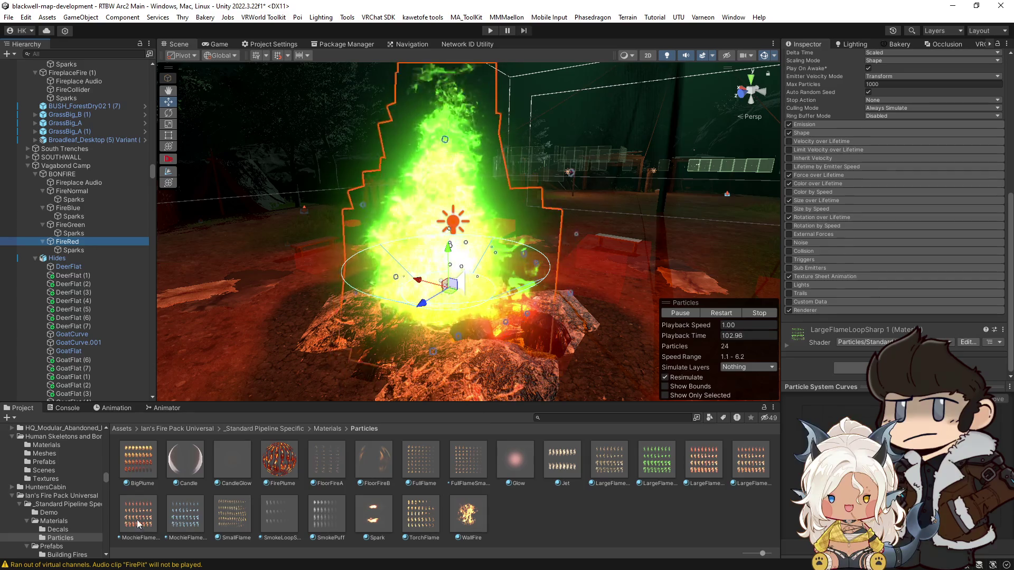
{"action": "left_click", "coordinate": [188, 520]}
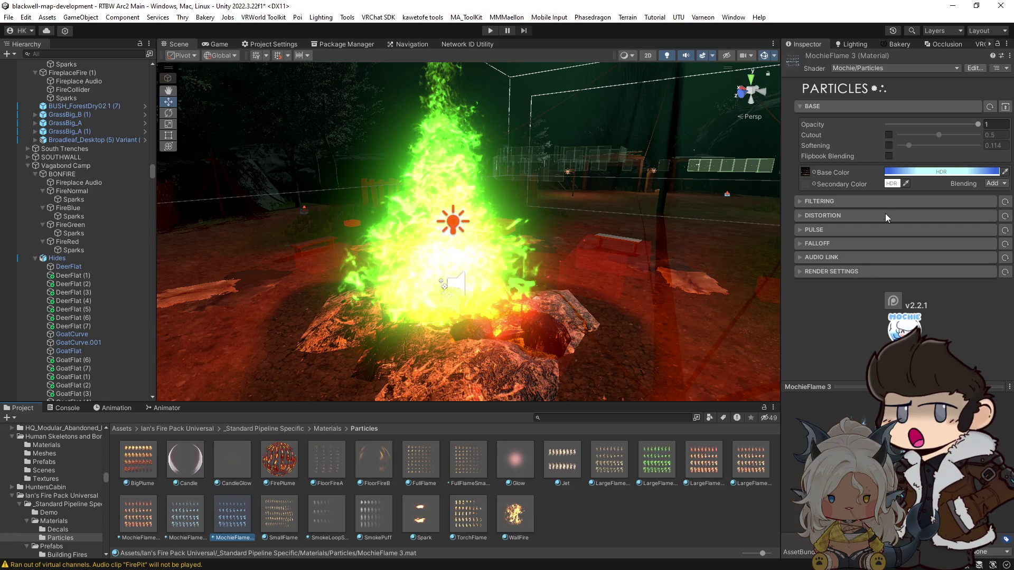
Tint the MochieFlame 3 material's base colour red in the HDR picker.
{"action": "left_click", "coordinate": [939, 171]}
{"action": "left_click_drag", "start_coordinate": [995, 269], "coordinate": [1004, 257]}
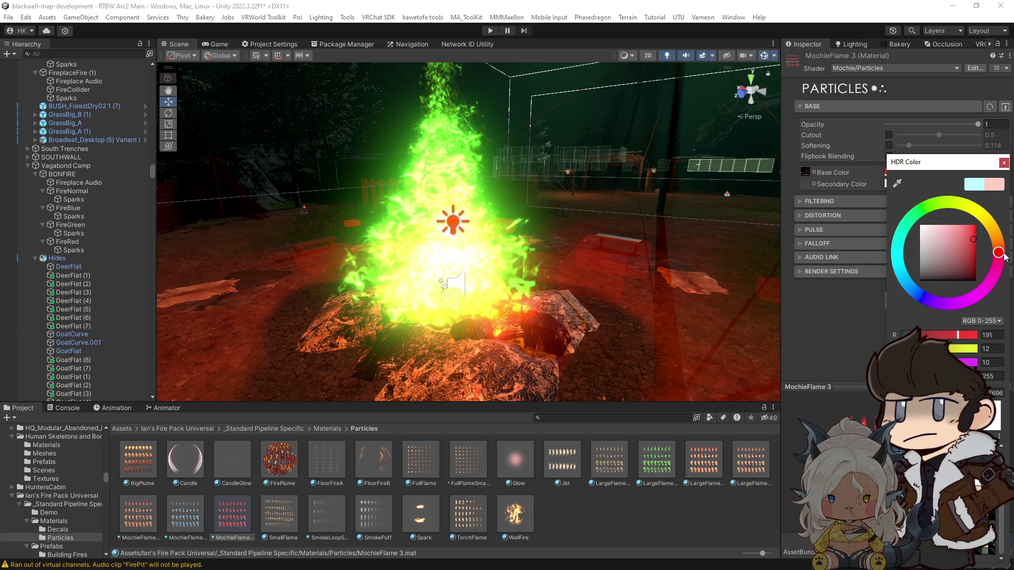
{"action": "left_click", "coordinate": [67, 241]}
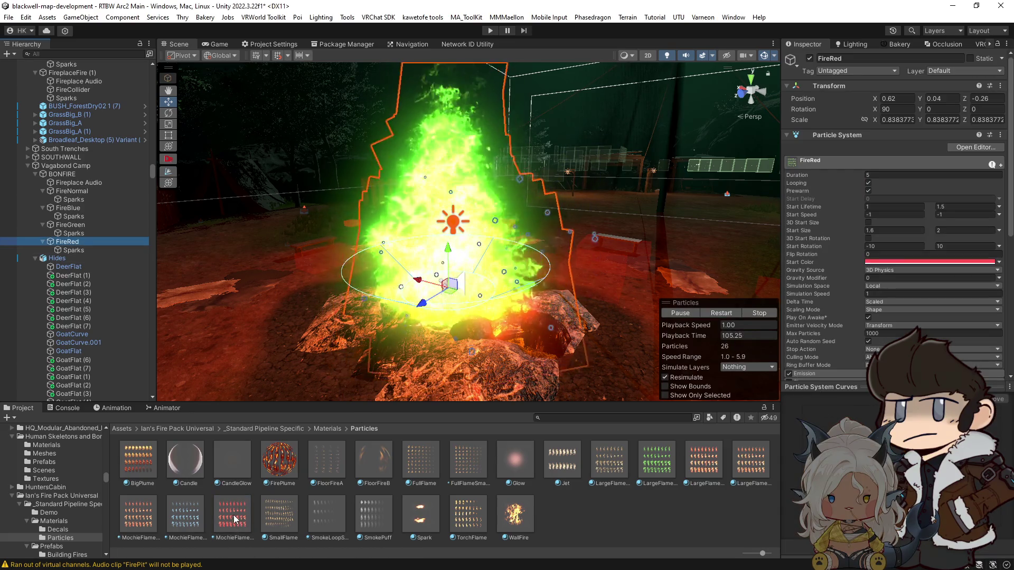
{"action": "scroll", "coordinate": [914, 270], "scroll_direction": "down", "scroll_amount": 5}
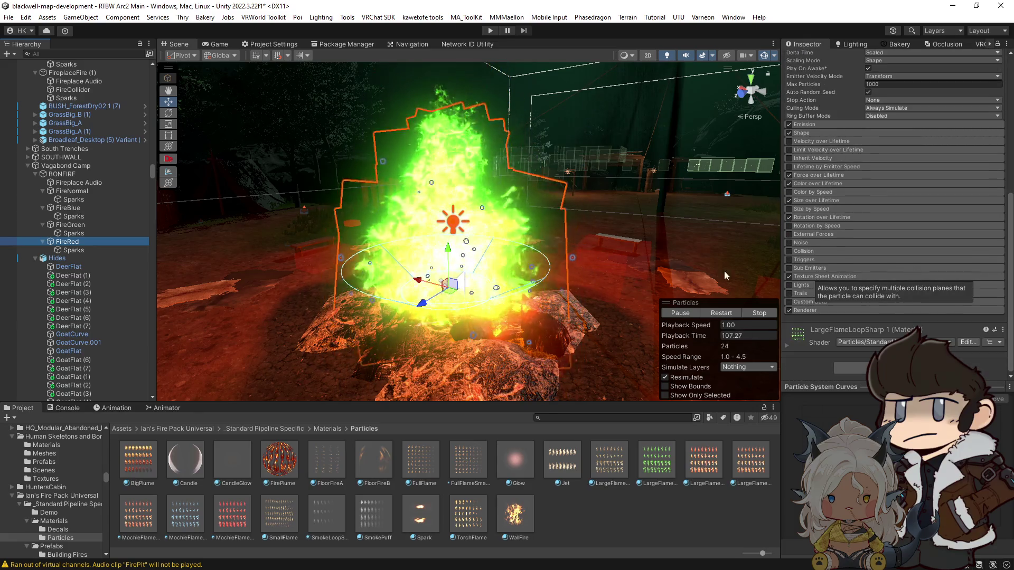
Stop the preview and assign MochieFlame 3 to FireRed's Renderer Material field.
{"action": "key", "text": "Up"}
{"action": "key", "text": "Up"}
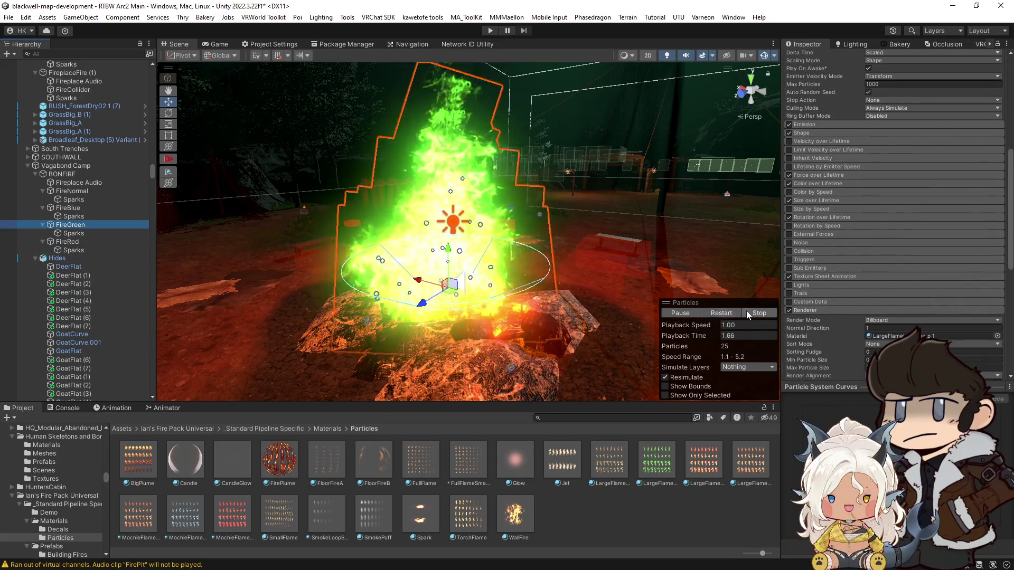
{"action": "left_click", "coordinate": [746, 310]}
{"action": "left_click", "coordinate": [94, 240]}
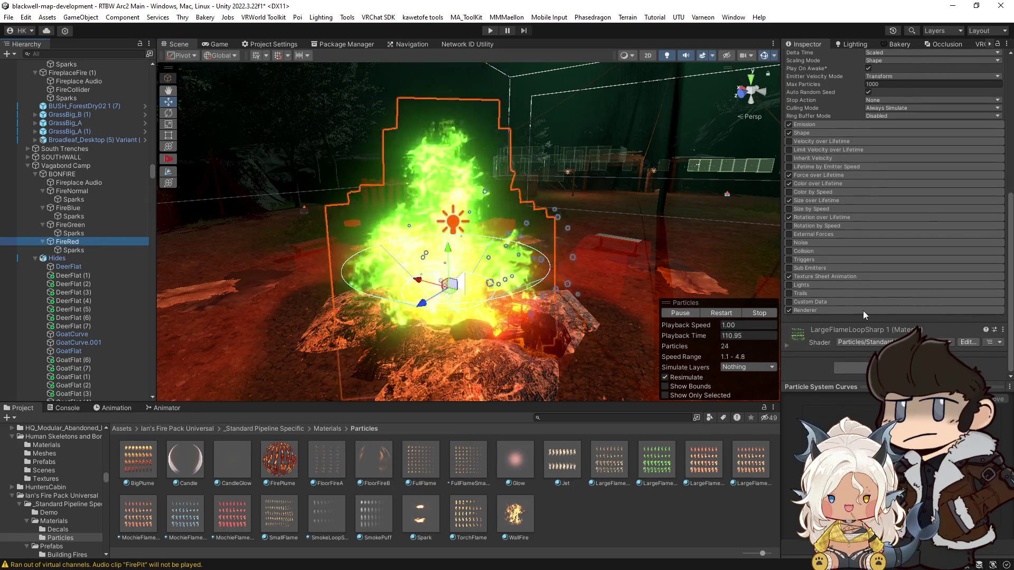
{"action": "left_click", "coordinate": [836, 309]}
{"action": "mouse_move", "coordinate": [234, 522]}
{"action": "left_mouse_down"}
{"action": "mouse_move", "coordinate": [792, 369]}
{"action": "mouse_move", "coordinate": [914, 274]}
{"action": "left_mouse_up"}
{"action": "scroll", "coordinate": [845, 343], "scroll_direction": "down", "scroll_amount": 3}
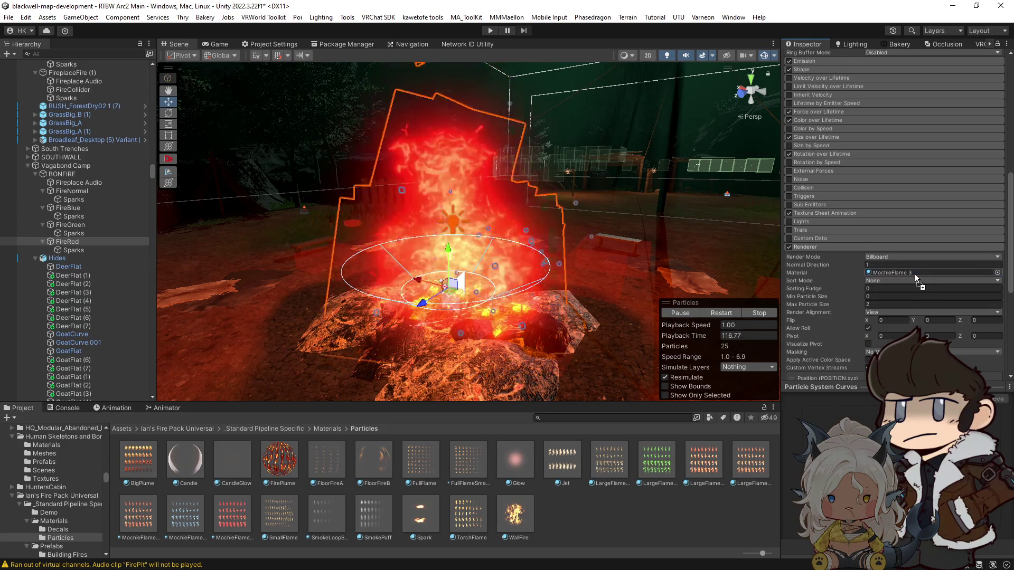
Check the FireRed Sparks start colour, then the MochieFlame 3 base colour in FireRed's Renderer.
{"action": "left_click", "coordinate": [78, 250]}
{"action": "left_click_drag", "start_coordinate": [660, 211], "coordinate": [763, 218]}
{"action": "left_click", "coordinate": [948, 179]}
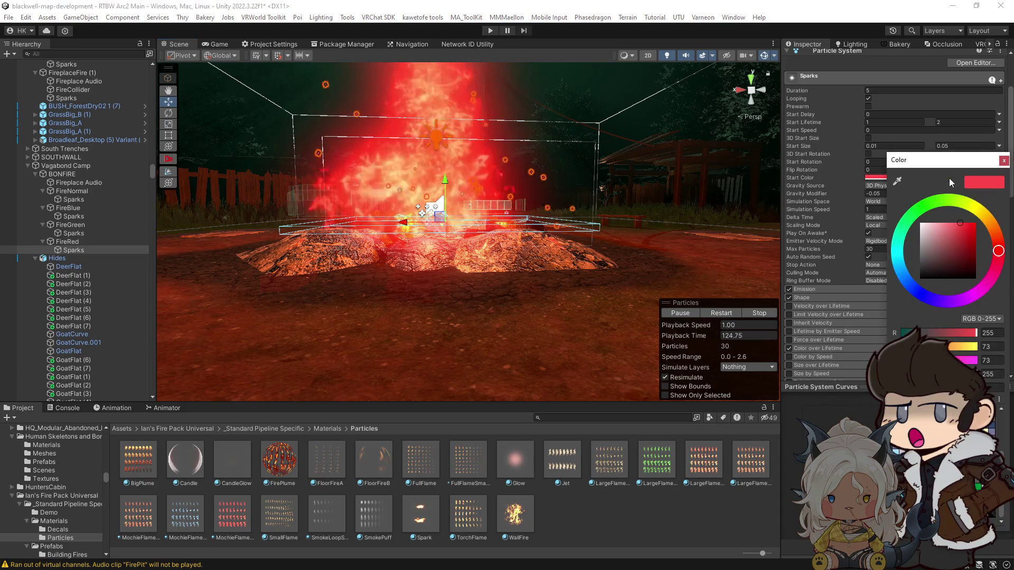
{"action": "left_click", "coordinate": [90, 243]}
{"action": "scroll", "coordinate": [892, 279], "scroll_direction": "down", "scroll_amount": 15}
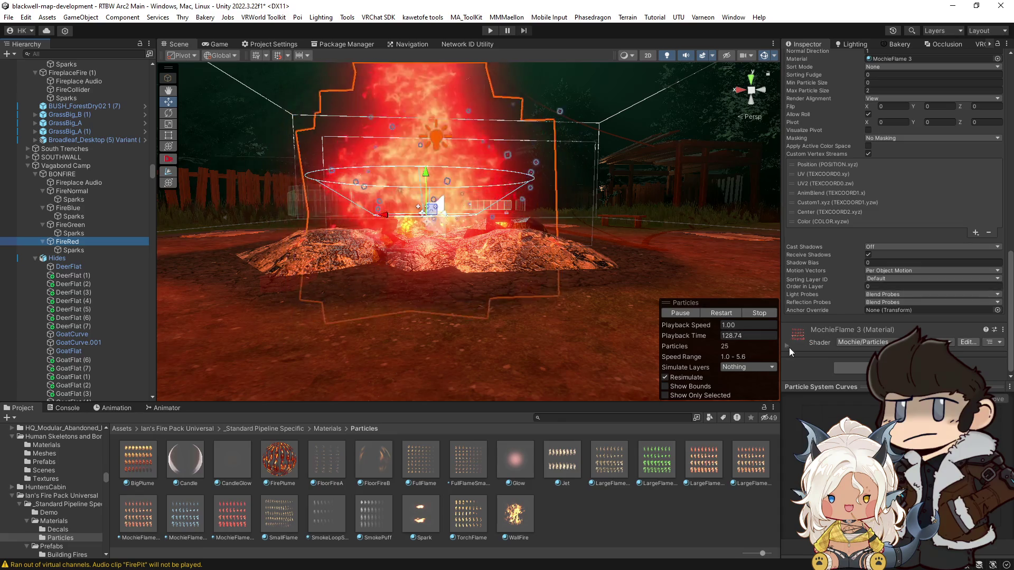
{"action": "left_click", "coordinate": [786, 346]}
{"action": "scroll", "coordinate": [864, 337], "scroll_direction": "down", "scroll_amount": 2}
{"action": "left_click", "coordinate": [908, 334]}
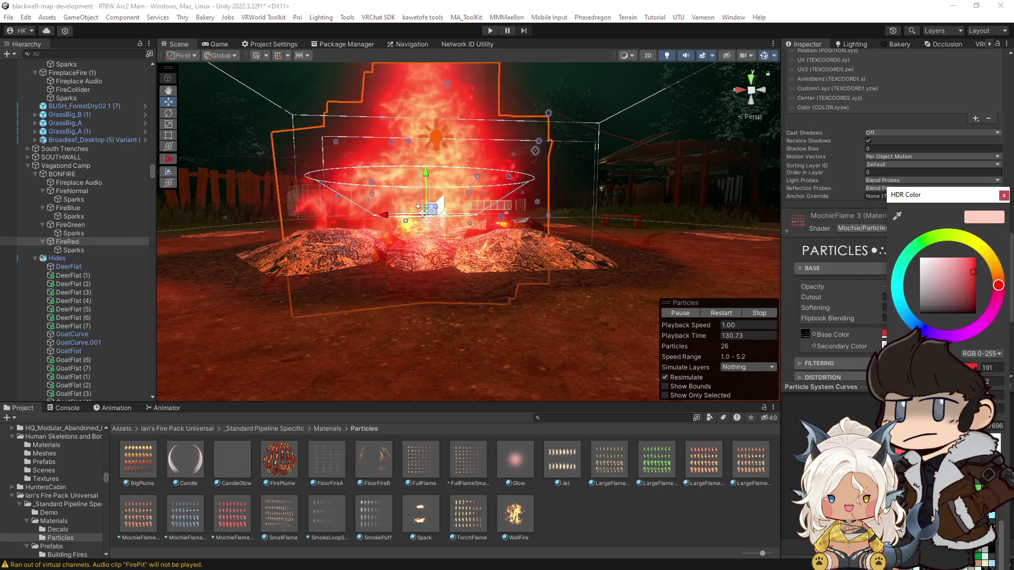
{"action": "left_click_drag", "start_coordinate": [608, 307], "coordinate": [391, 283]}
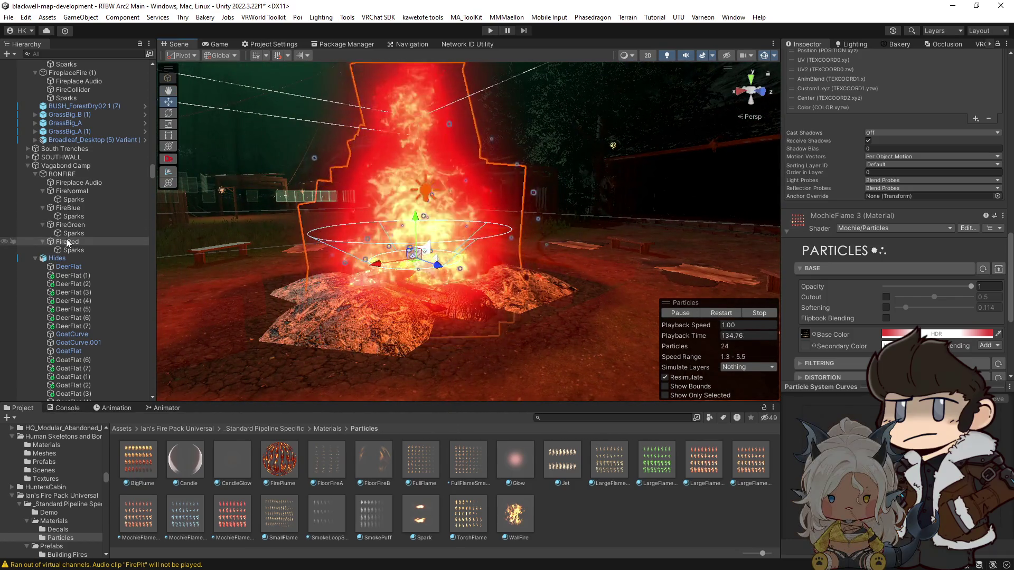
{"action": "left_click", "coordinate": [66, 243]}
Duplicate FireRed with Ctrl+D and name the copy FirePurple.
{"action": "key", "text": "ctrl+d"}
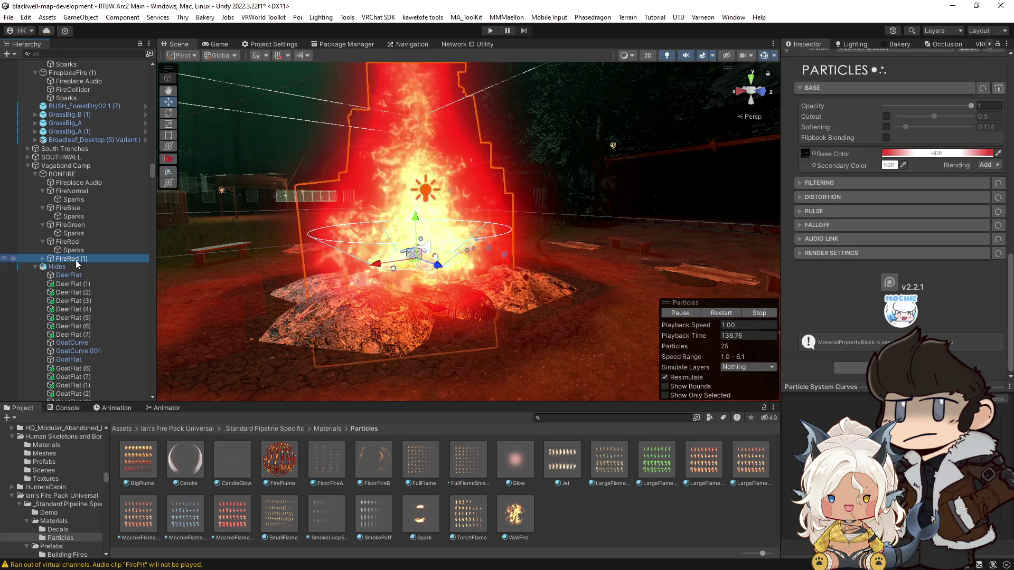
{"action": "left_click", "coordinate": [74, 259]}
{"action": "type", "text": "FirePurpl"}
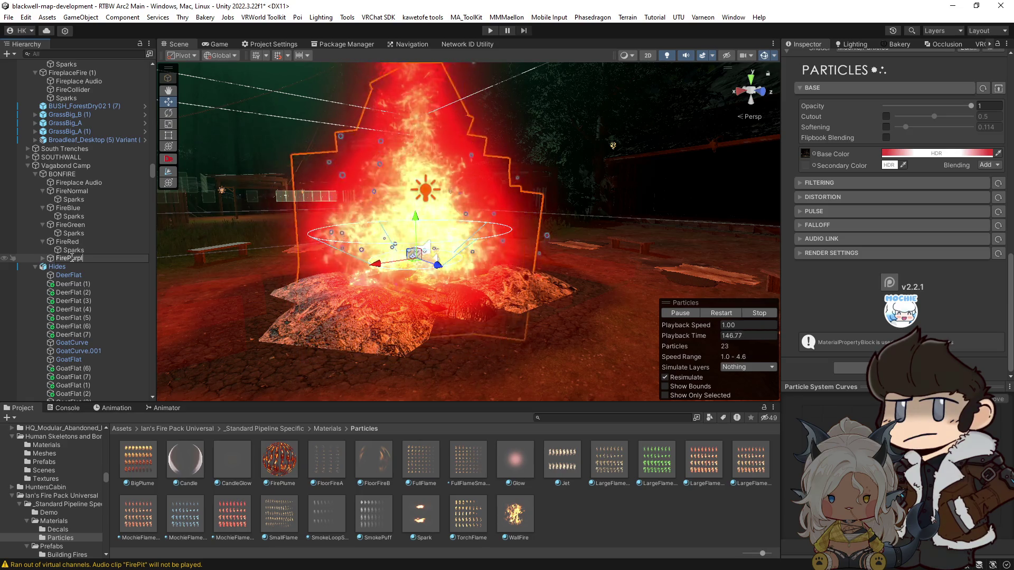
{"action": "type", "text": "e"}
{"action": "key", "text": "Return"}
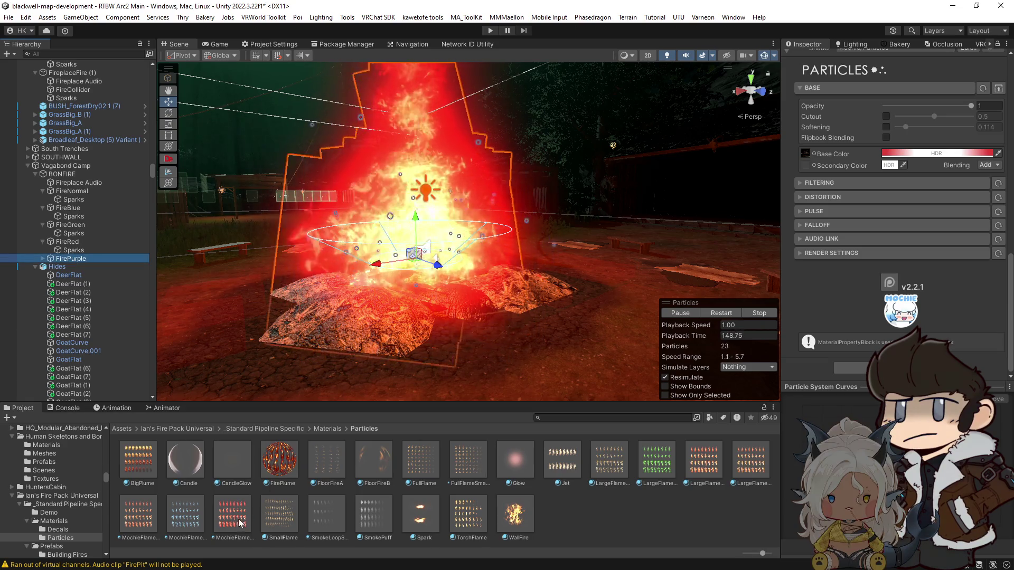
{"action": "left_click", "coordinate": [238, 521]}
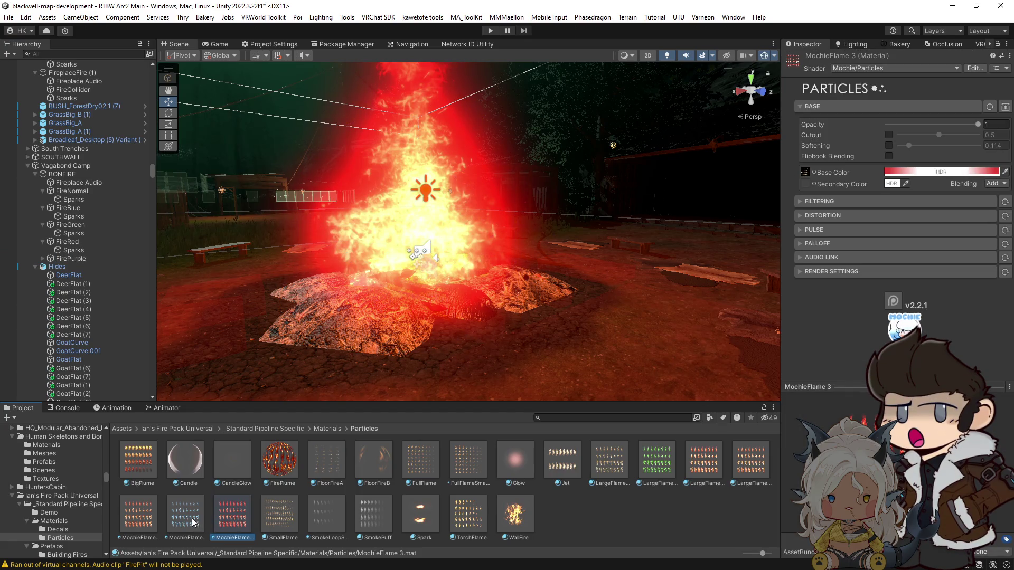
{"action": "left_click", "coordinate": [44, 260]}
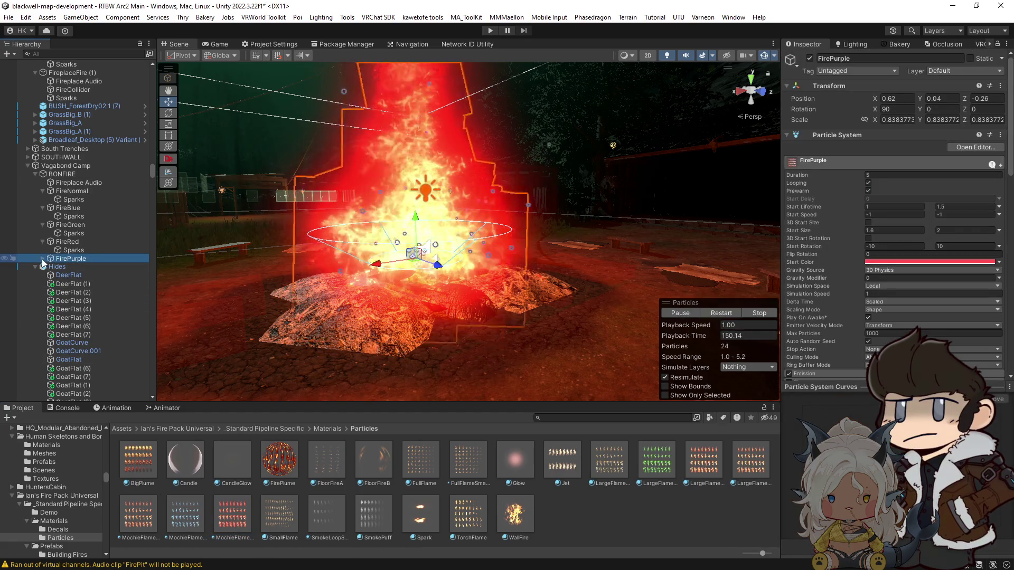
Assign the MochieFlame 2 material to FirePurple's Renderer Material field.
{"action": "left_click", "coordinate": [42, 259]}
{"action": "scroll", "coordinate": [861, 322], "scroll_direction": "down", "scroll_amount": 10}
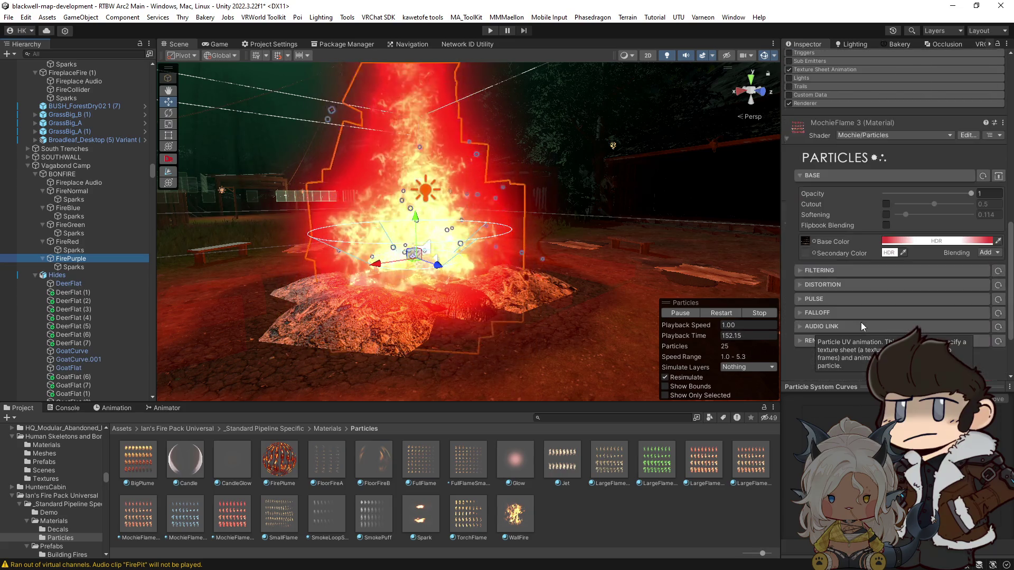
{"action": "left_click", "coordinate": [853, 104]}
{"action": "left_click_drag", "start_coordinate": [188, 518], "coordinate": [903, 130]}
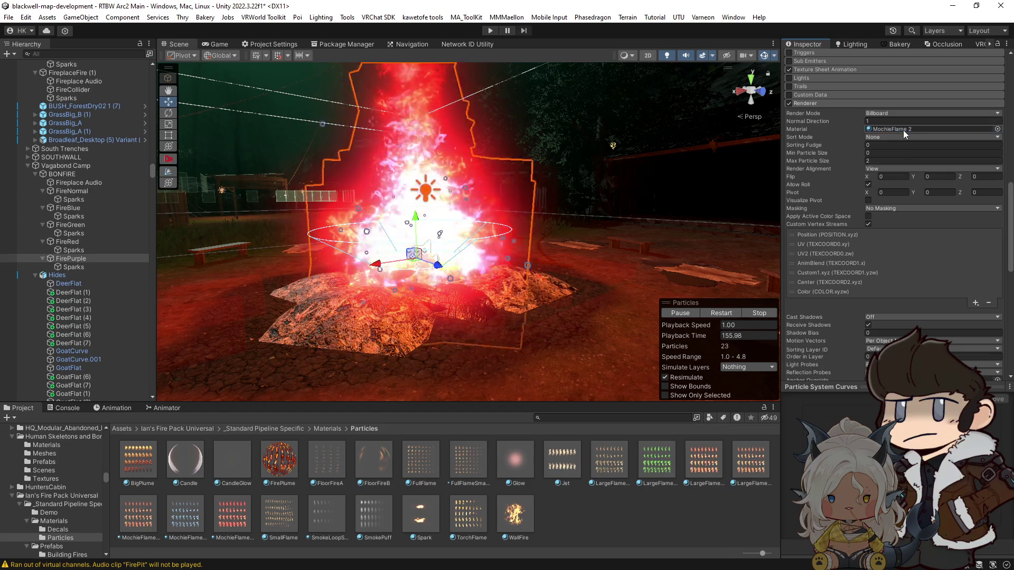
{"action": "left_click", "coordinate": [82, 241]}
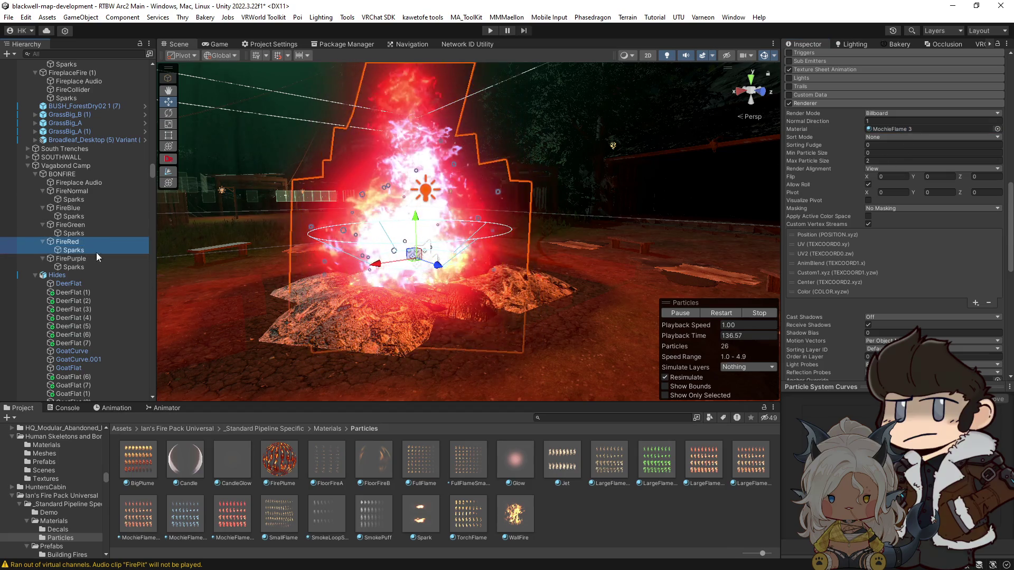
{"action": "left_click", "coordinate": [757, 313]}
{"action": "left_click", "coordinate": [98, 258]}
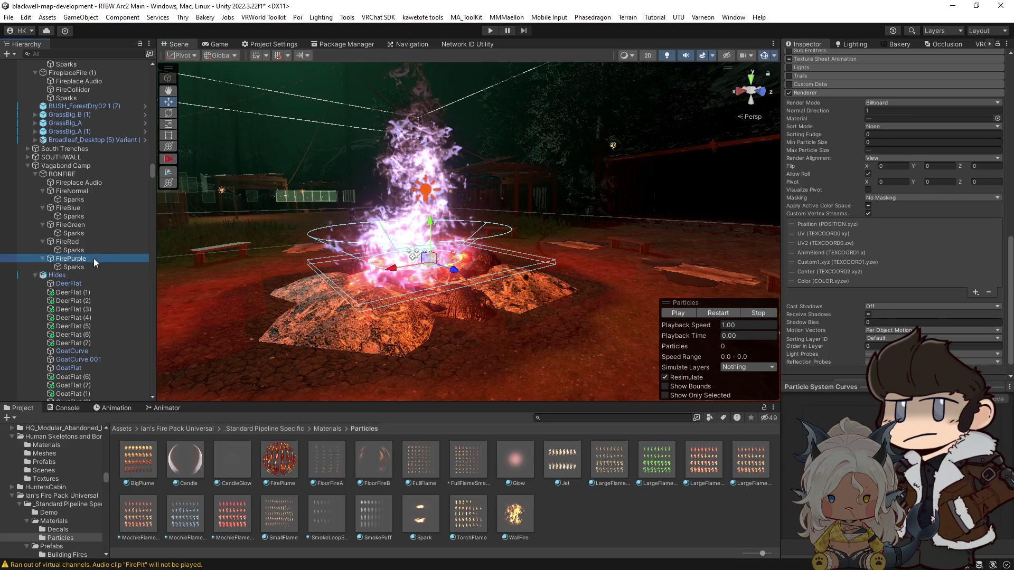
{"action": "scroll", "coordinate": [906, 284], "scroll_direction": "down", "scroll_amount": 2}
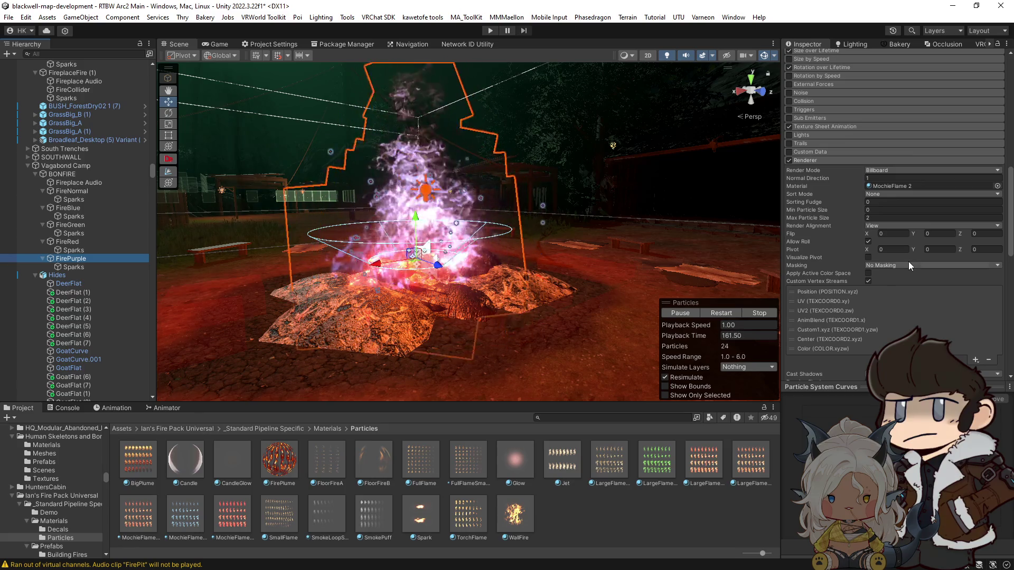
{"action": "scroll", "coordinate": [908, 262], "scroll_direction": "up", "scroll_amount": 15}
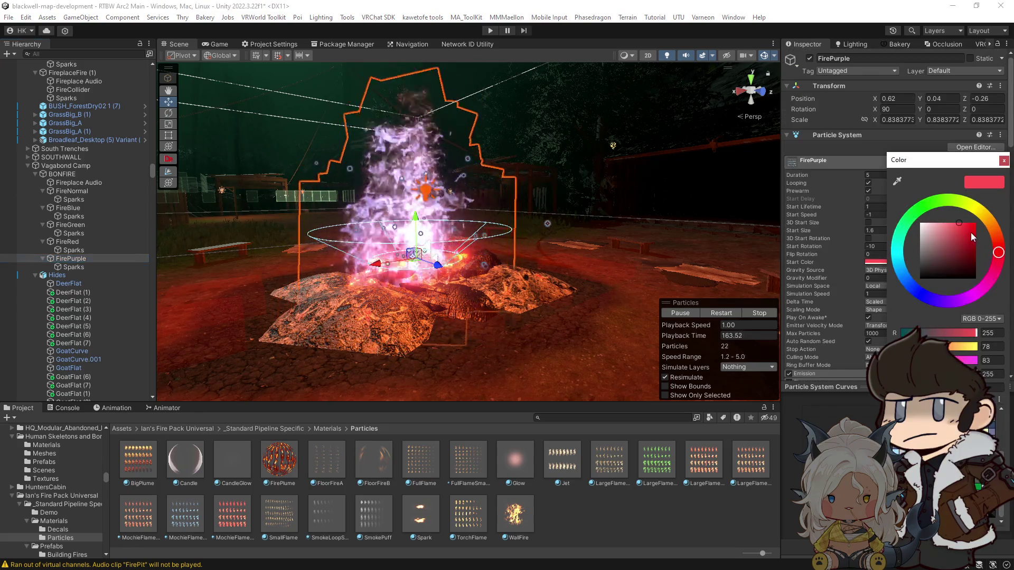
Set FirePurple's start colour to pink-magenta (255, 64, 134) and check the MochieFlame 2 base colour.
{"action": "left_click_drag", "start_coordinate": [964, 218], "coordinate": [963, 217]}
{"action": "left_click_drag", "start_coordinate": [998, 254], "coordinate": [1002, 270]}
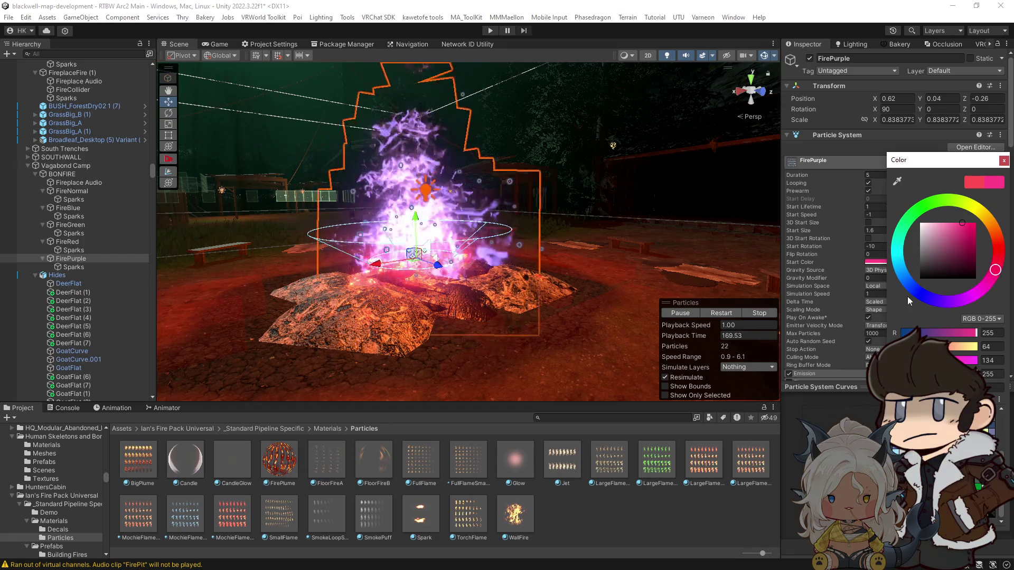
{"action": "key", "text": "Return"}
{"action": "scroll", "coordinate": [915, 270], "scroll_direction": "down", "scroll_amount": 10}
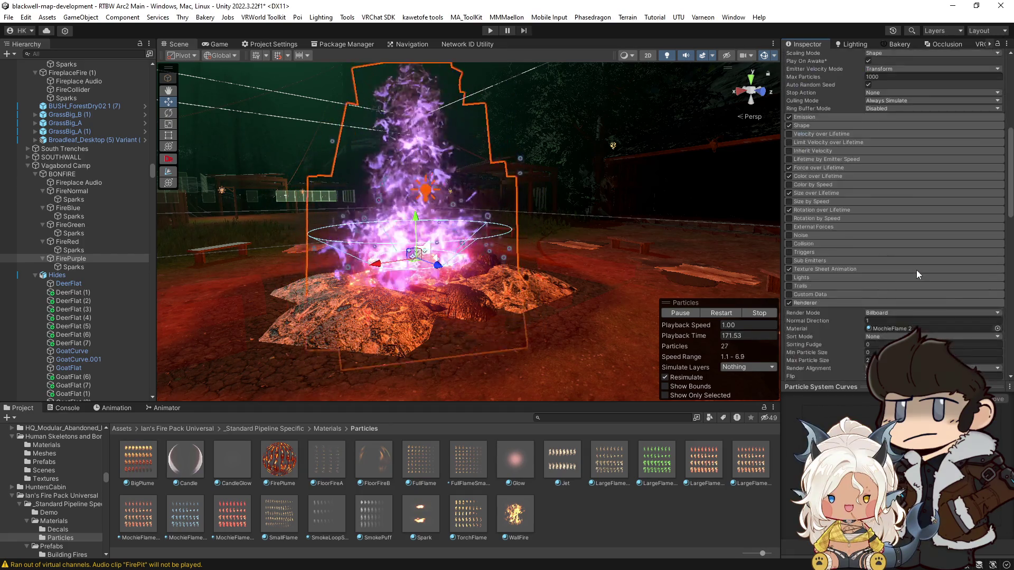
{"action": "scroll", "coordinate": [920, 239], "scroll_direction": "down", "scroll_amount": 8}
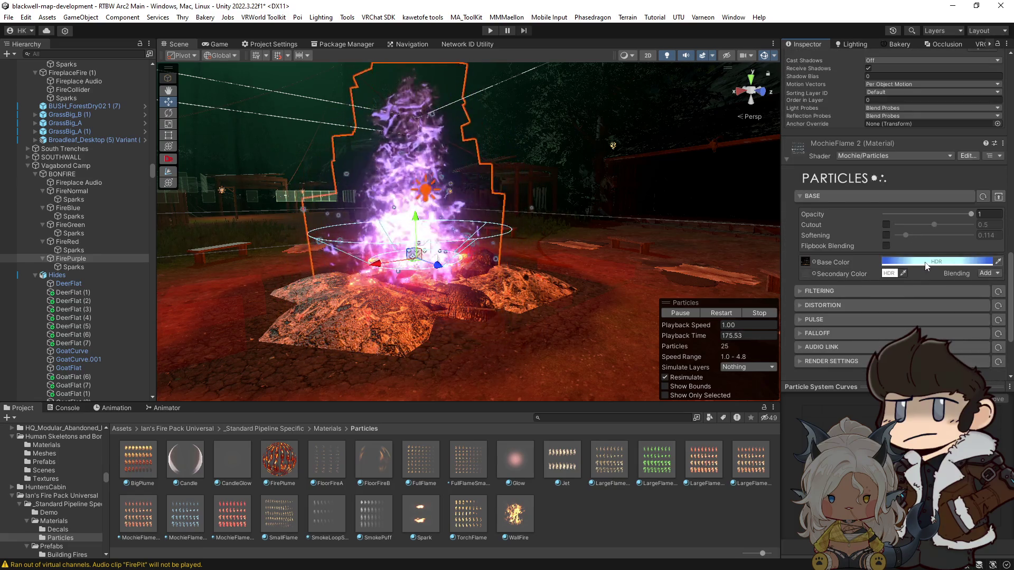
{"action": "scroll", "coordinate": [924, 261], "scroll_direction": "up", "scroll_amount": 4}
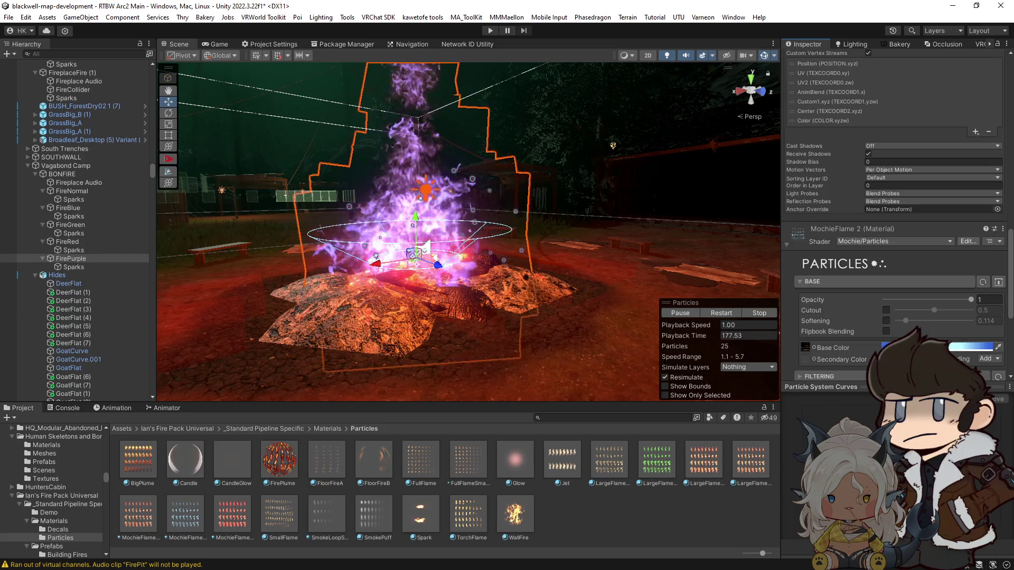
{"action": "left_click", "coordinate": [971, 346]}
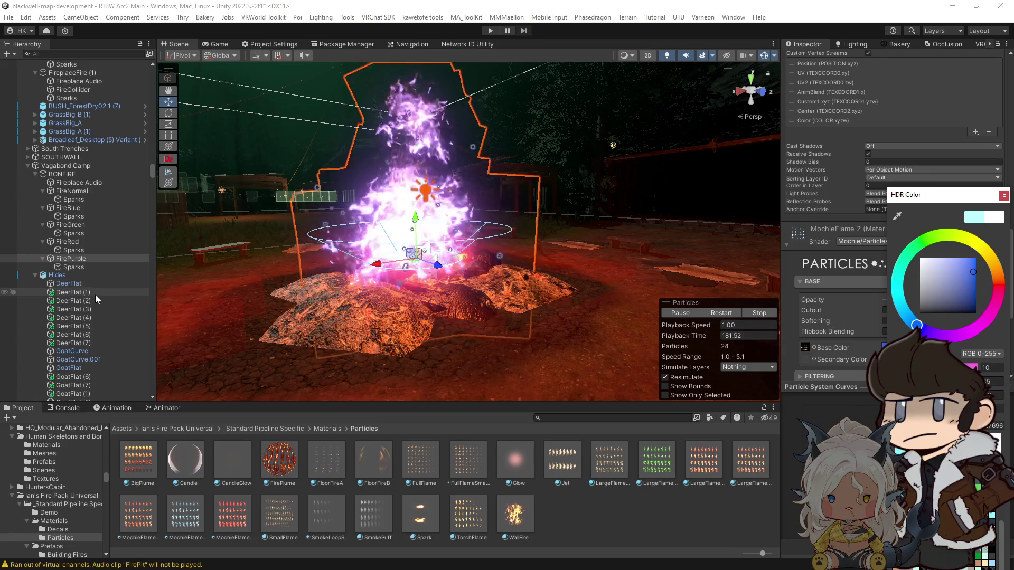
{"action": "left_click", "coordinate": [73, 267]}
{"action": "scroll", "coordinate": [914, 211], "scroll_direction": "up", "scroll_amount": 15}
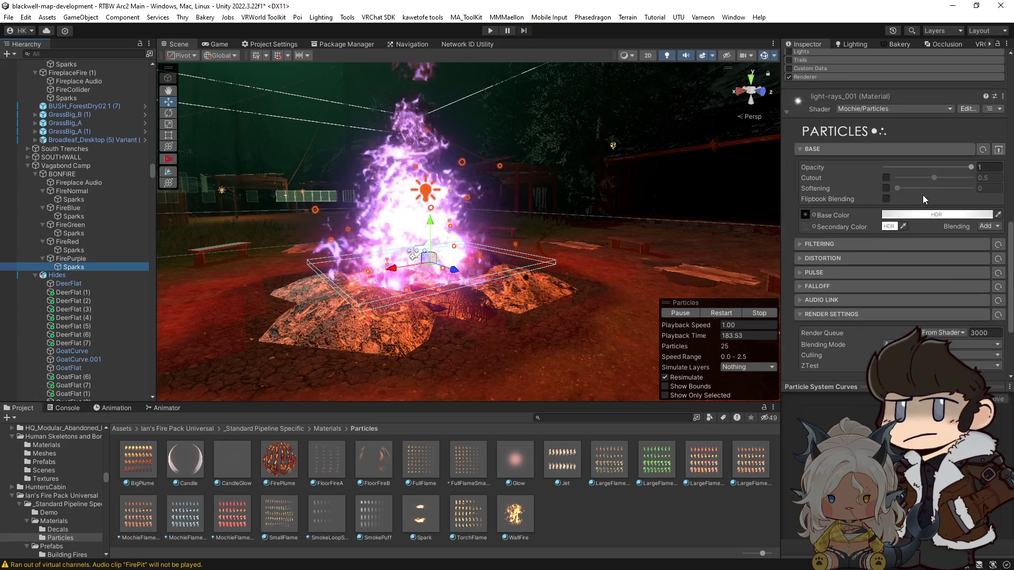
Shift the FirePurple Sparks' start colour toward purple.
{"action": "left_click", "coordinate": [926, 179]}
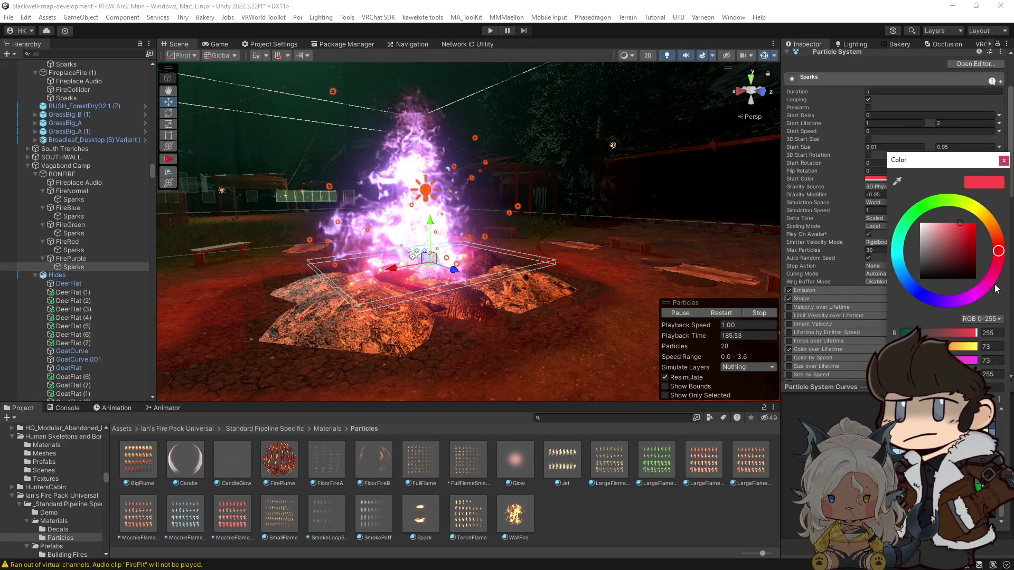
{"action": "left_click_drag", "start_coordinate": [959, 307], "coordinate": [962, 305]}
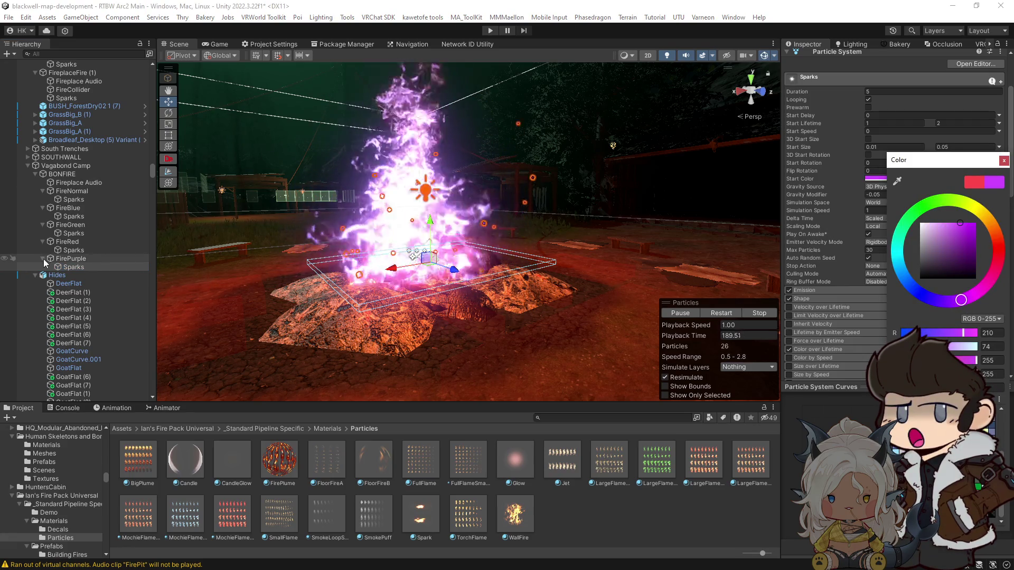
{"action": "left_click", "coordinate": [69, 259]}
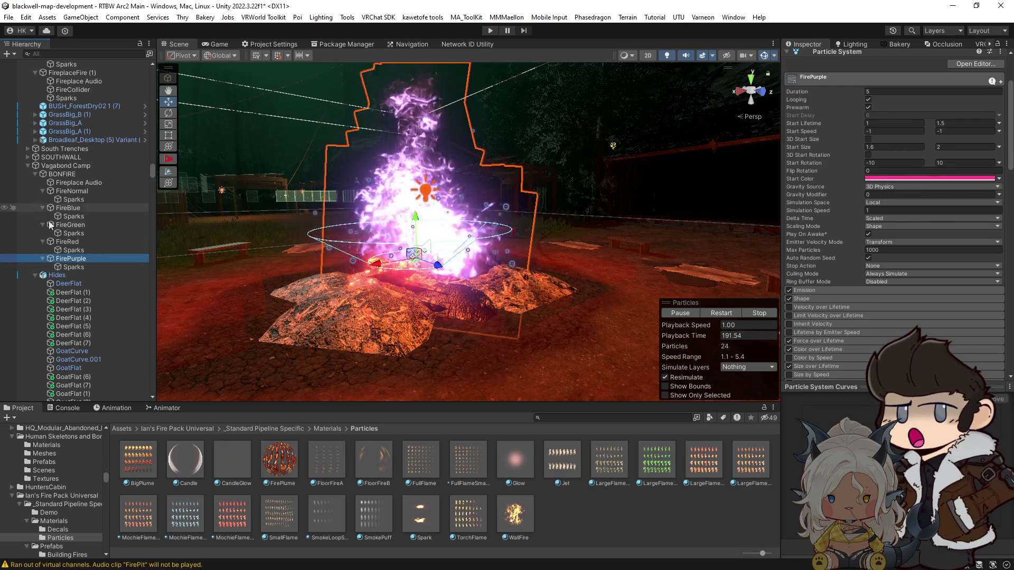
Collapse the fire entries in the Hierarchy and rename the FirePurple copy to FireBlack.
{"action": "left_click", "coordinate": [42, 259]}
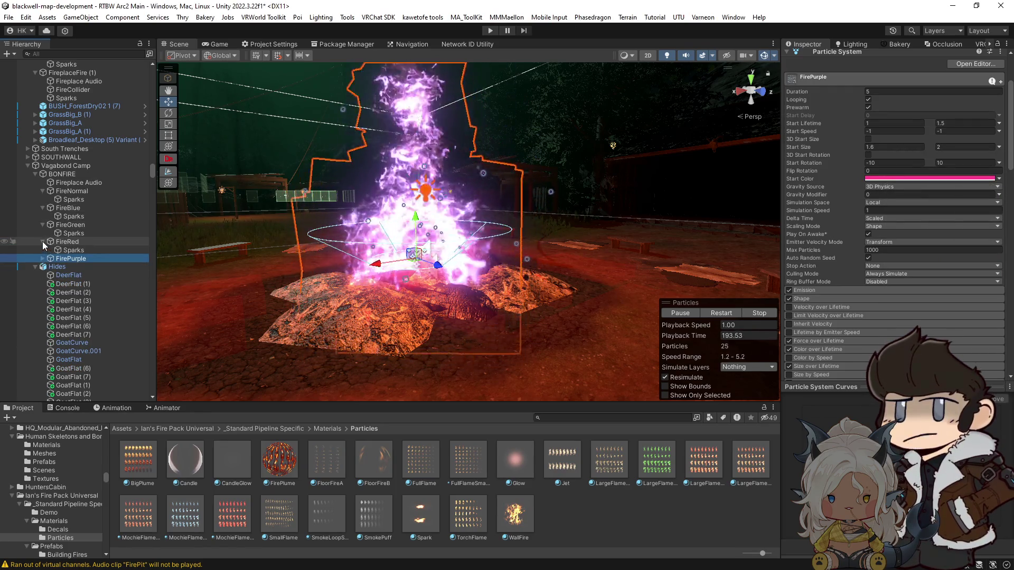
{"action": "left_click", "coordinate": [43, 242]}
{"action": "left_click", "coordinate": [41, 225]}
{"action": "left_click", "coordinate": [43, 208]}
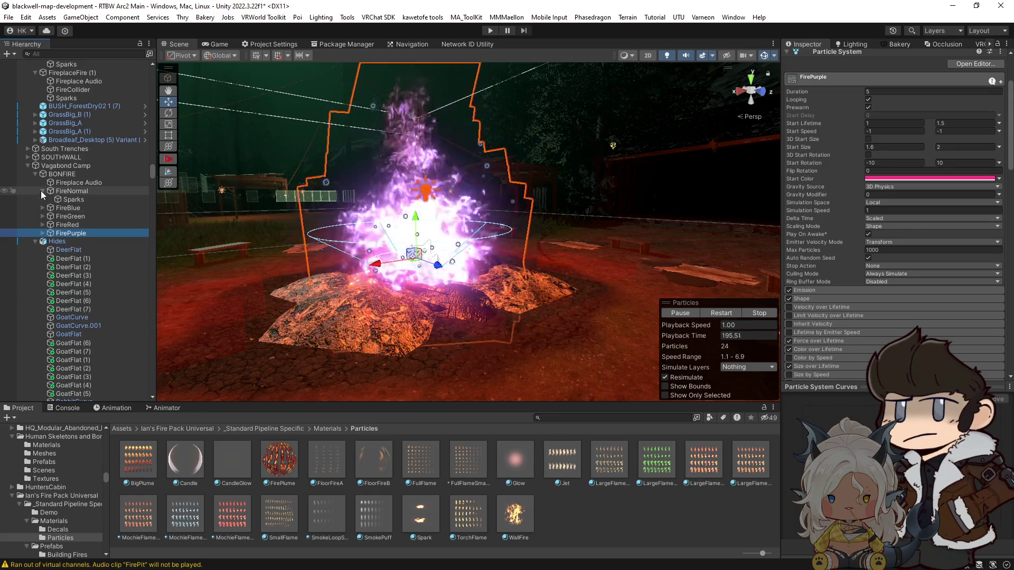
{"action": "left_click", "coordinate": [40, 191]}
{"action": "left_click", "coordinate": [43, 225]}
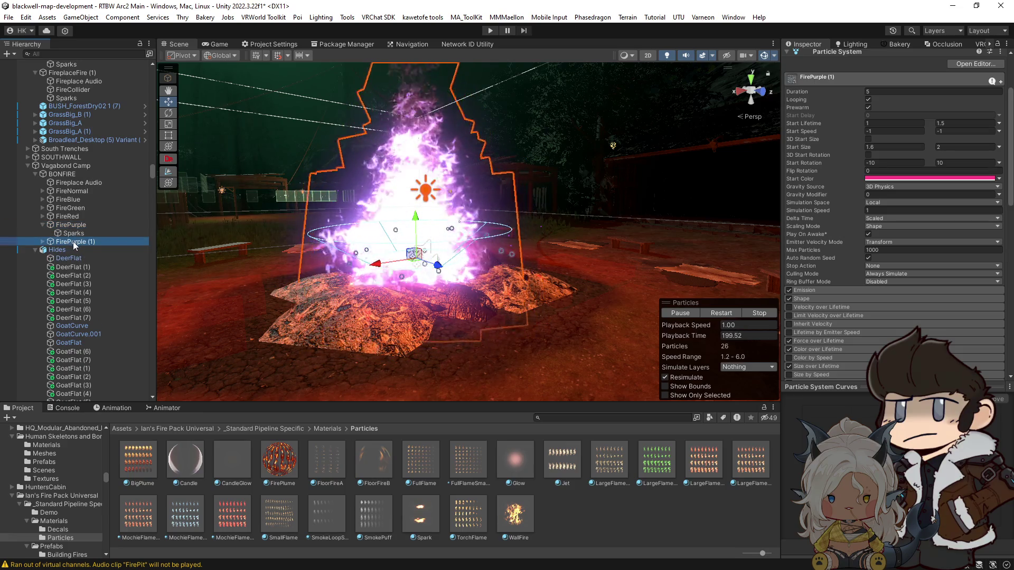
{"action": "type", "text": "Black"}
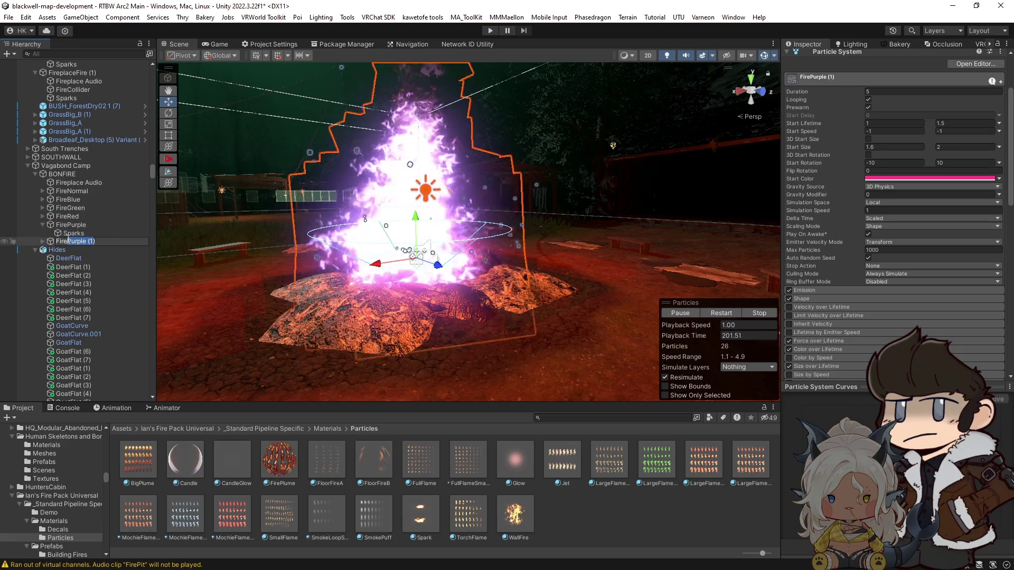
{"action": "key", "text": "Return"}
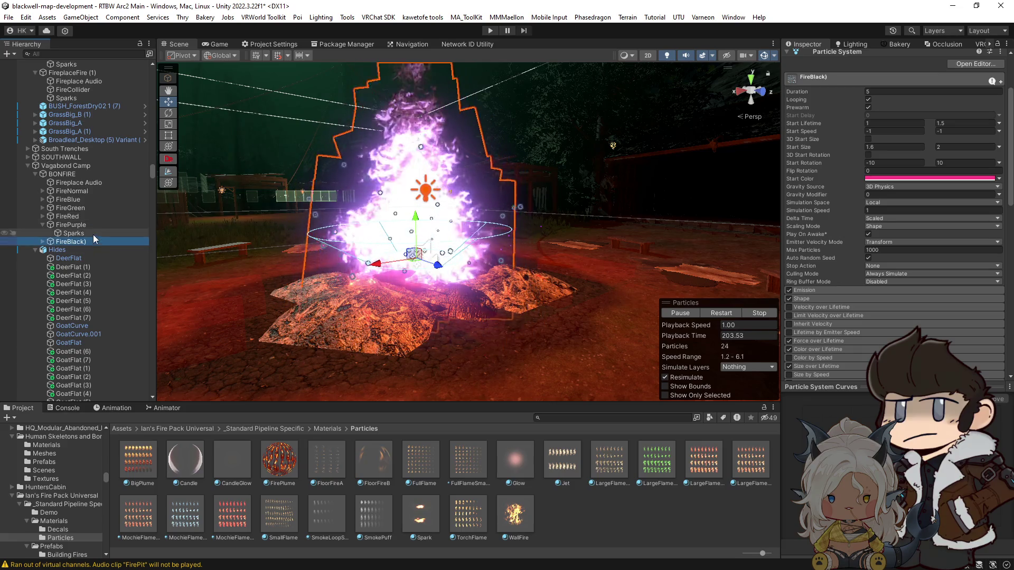
Remove the stray bracket so the copy is named exactly FireBlack.
{"action": "key", "text": "F2"}
{"action": "key", "text": "End"}
{"action": "key", "text": "BackSpace"}
{"action": "key", "text": "Return"}
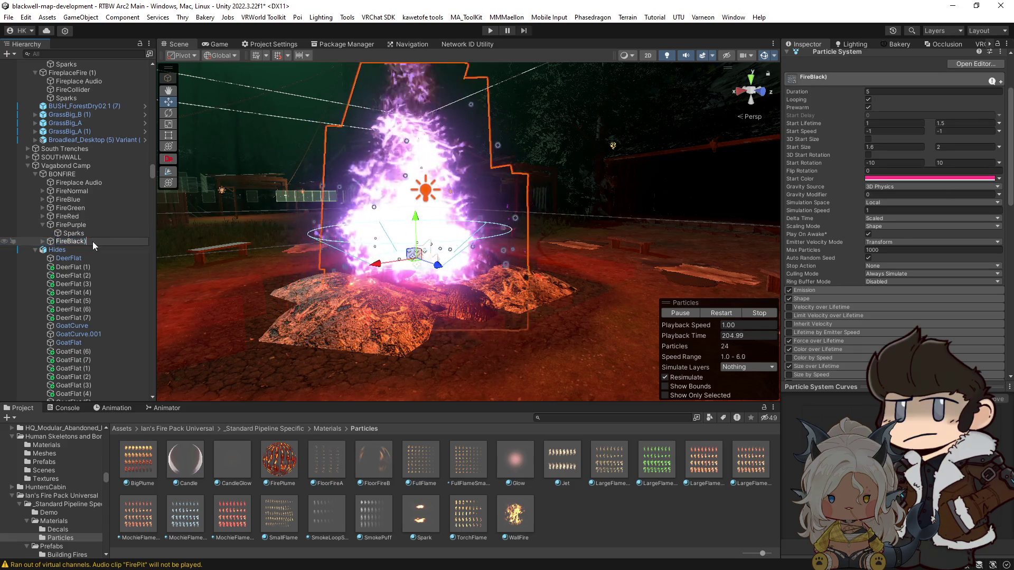
{"action": "left_click", "coordinate": [42, 241]}
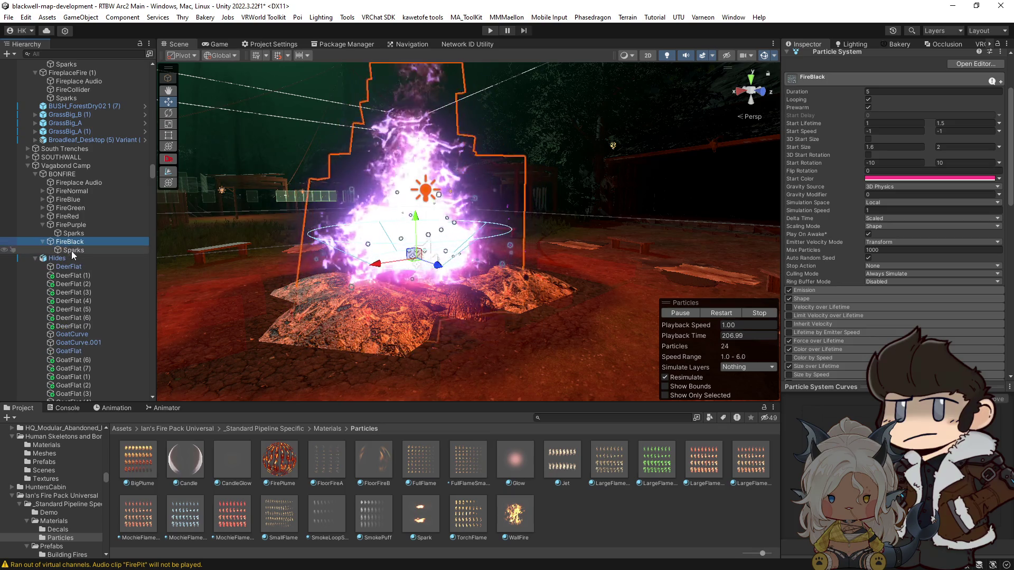
{"action": "key", "text": "F2"}
Select FirePurple with its Sparks and stop the fire particle preview.
{"action": "left_click", "coordinate": [113, 226]}
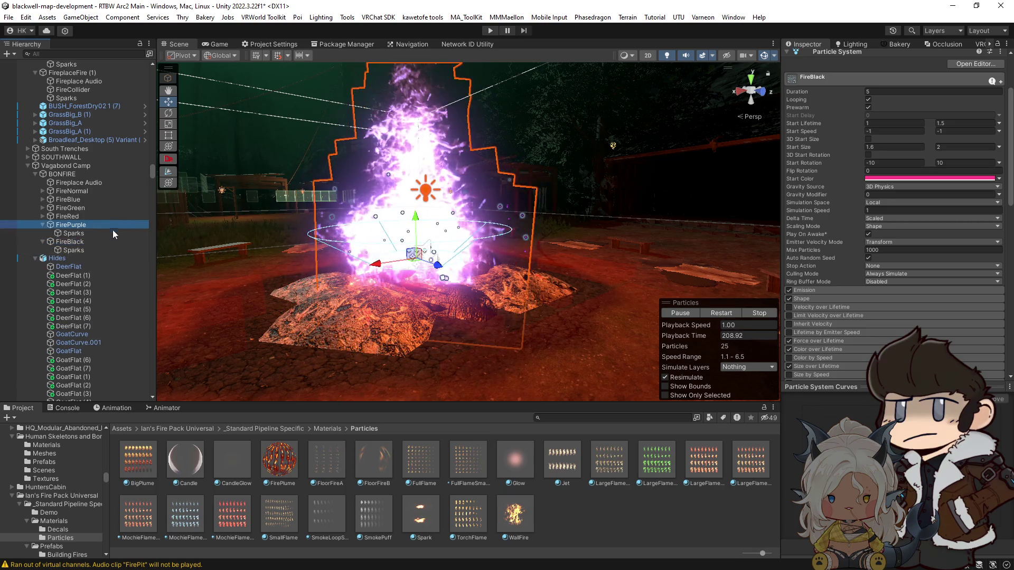
{"action": "left_click", "coordinate": [100, 235], "text": "ctrl"}
{"action": "left_click", "coordinate": [758, 313]}
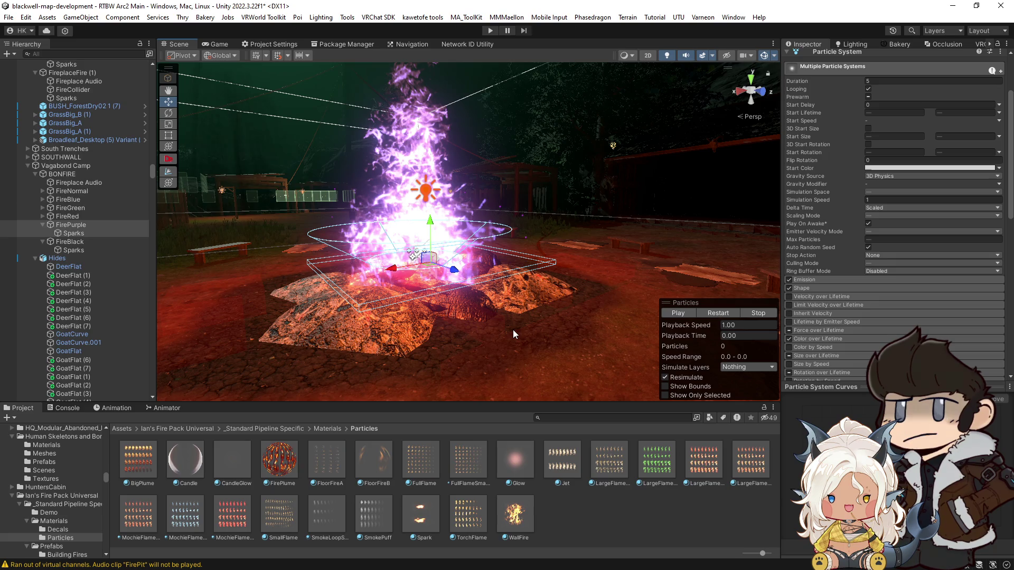
Locate FireBlack's MochieFlame 2 material in the Project with Select Material.
{"action": "left_click", "coordinate": [109, 243]}
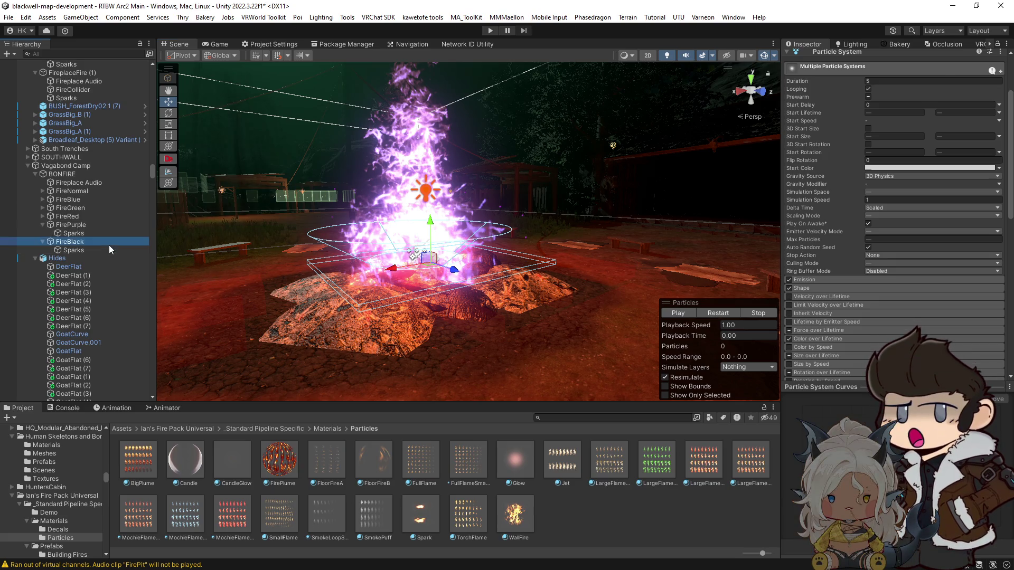
{"action": "scroll", "coordinate": [856, 295], "scroll_direction": "down", "scroll_amount": 4}
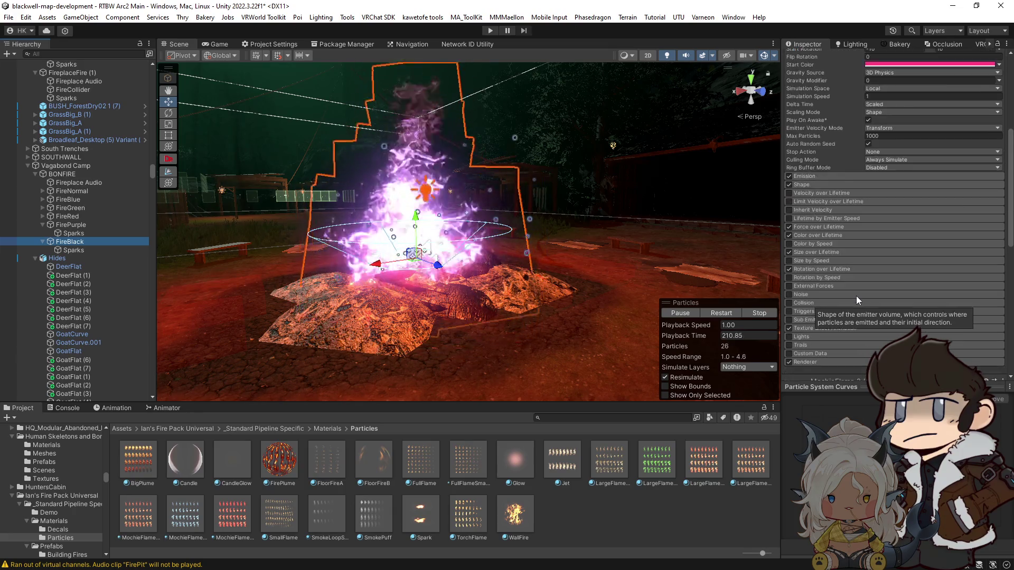
{"action": "scroll", "coordinate": [845, 297], "scroll_direction": "down", "scroll_amount": 10}
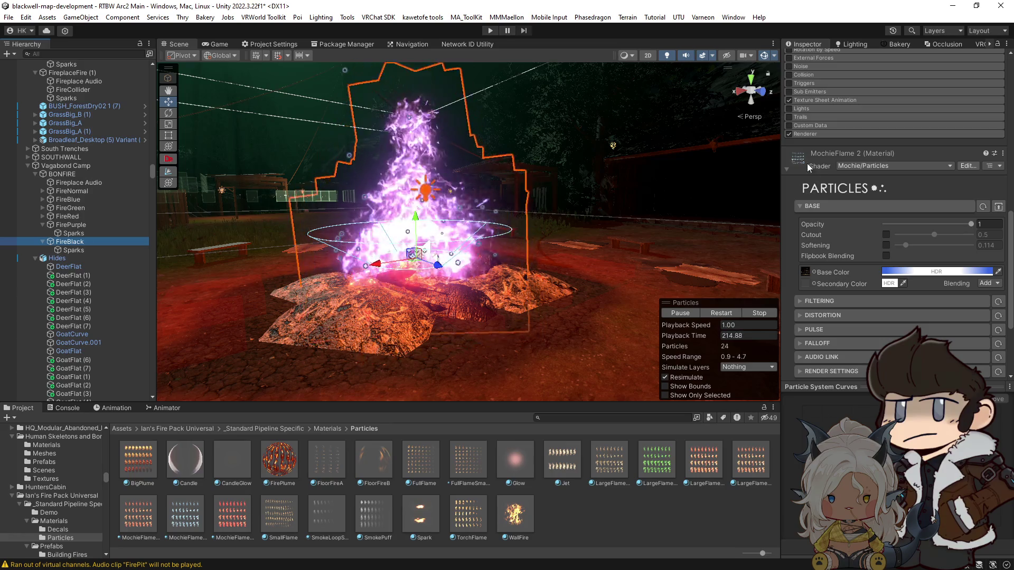
{"action": "right_click", "coordinate": [798, 158]}
{"action": "left_click", "coordinate": [832, 204]}
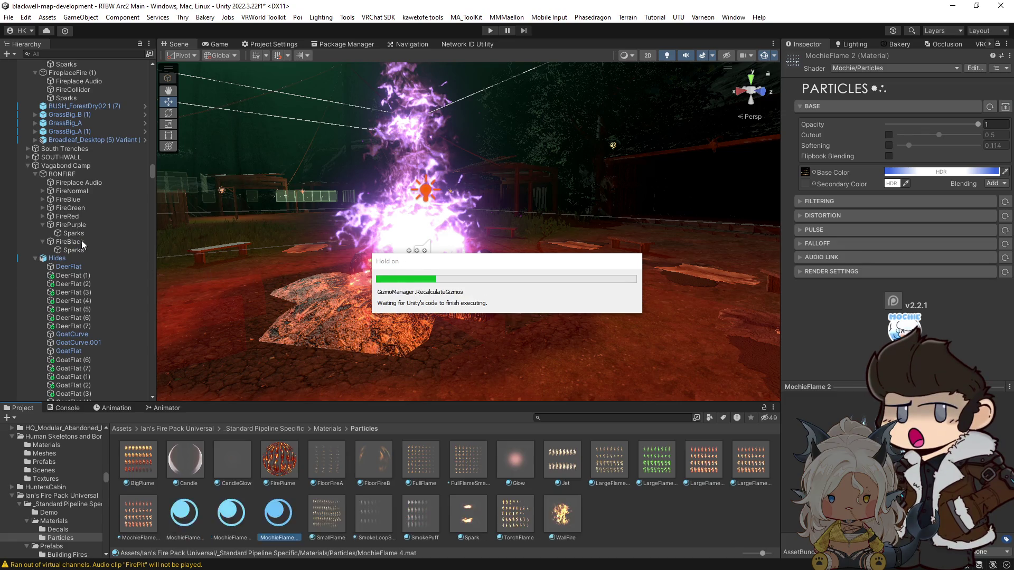
{"action": "left_click", "coordinate": [82, 242]}
{"action": "scroll", "coordinate": [891, 289], "scroll_direction": "down", "scroll_amount": 5}
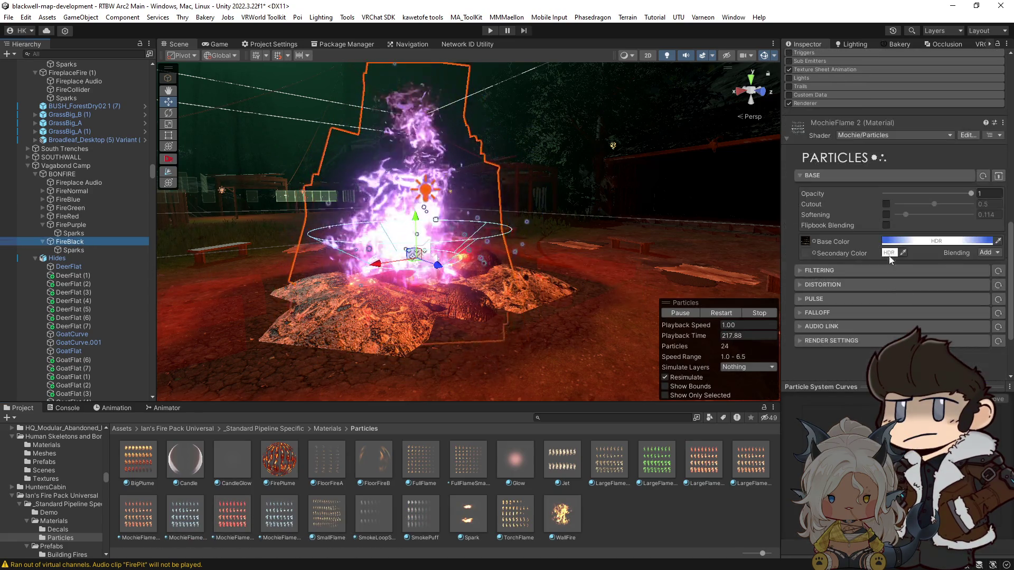
Drag MochieFlame 4 into FireBlack's Renderer Material field and expand its settings.
{"action": "left_click", "coordinate": [838, 104]}
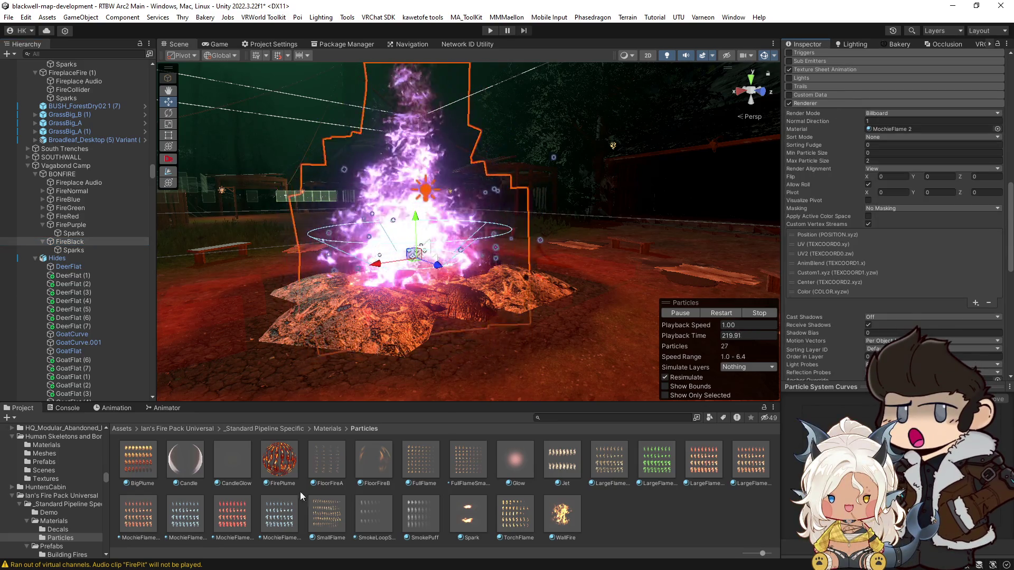
{"action": "left_click_drag", "start_coordinate": [275, 523], "coordinate": [896, 128]}
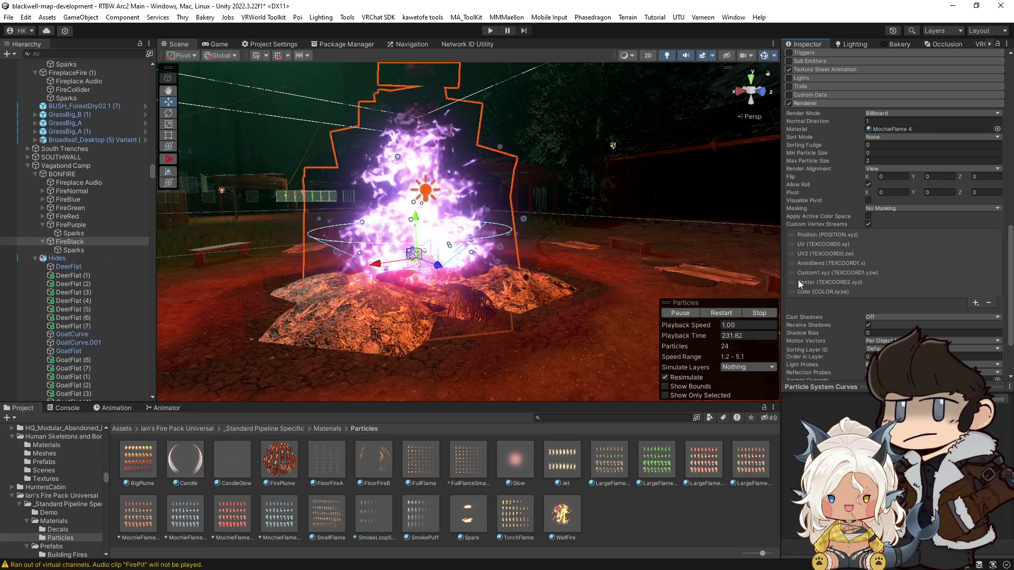
{"action": "scroll", "coordinate": [856, 273], "scroll_direction": "down", "scroll_amount": 3}
{"action": "left_click", "coordinate": [787, 344]}
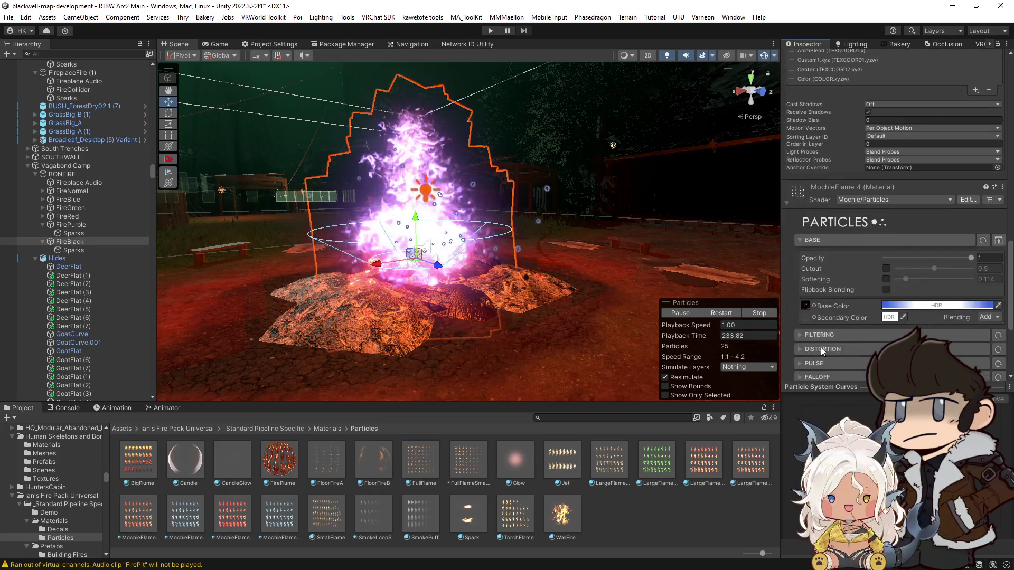
Set the MochieFlame 4 base colour to white.
{"action": "scroll", "coordinate": [855, 295], "scroll_direction": "down", "scroll_amount": 3}
{"action": "left_click", "coordinate": [884, 306]}
{"action": "left_click_drag", "start_coordinate": [945, 274], "coordinate": [907, 274]}
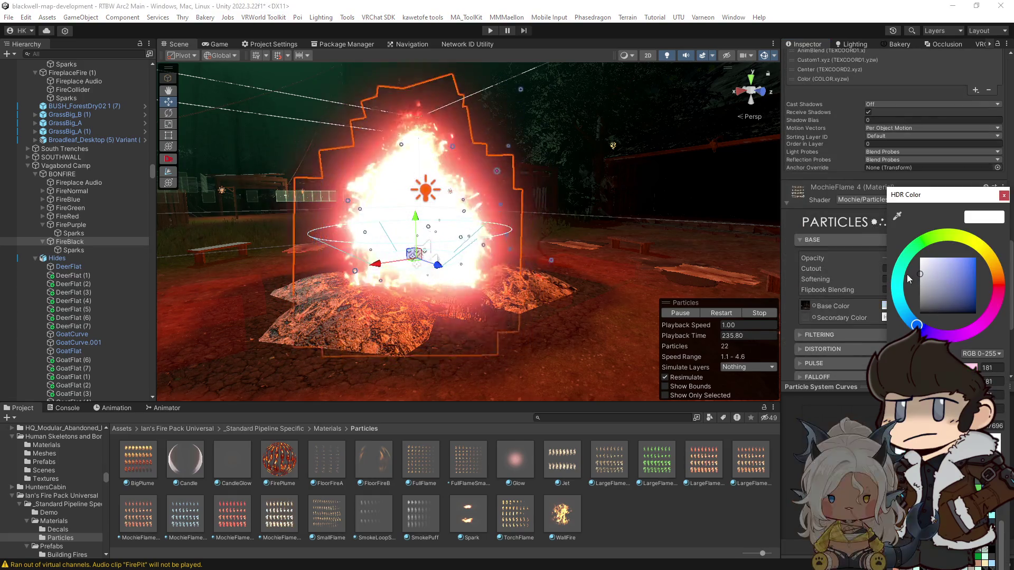
{"action": "left_click", "coordinate": [1004, 196]}
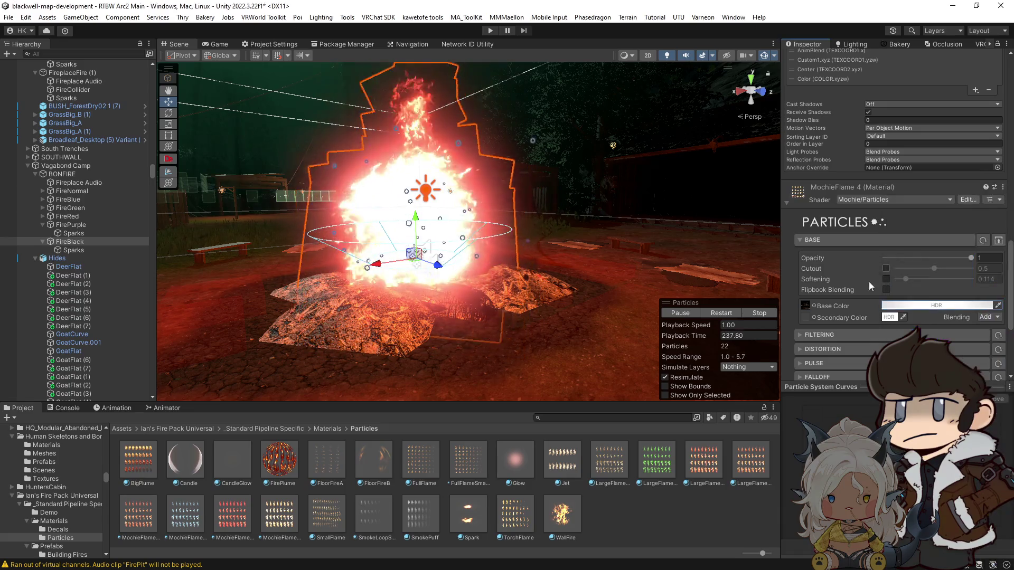
Enable Filtering on MochieFlame 4 with Contrast and Brightness at 1.
{"action": "scroll", "coordinate": [813, 308], "scroll_direction": "down", "scroll_amount": 1}
{"action": "left_click", "coordinate": [800, 305]}
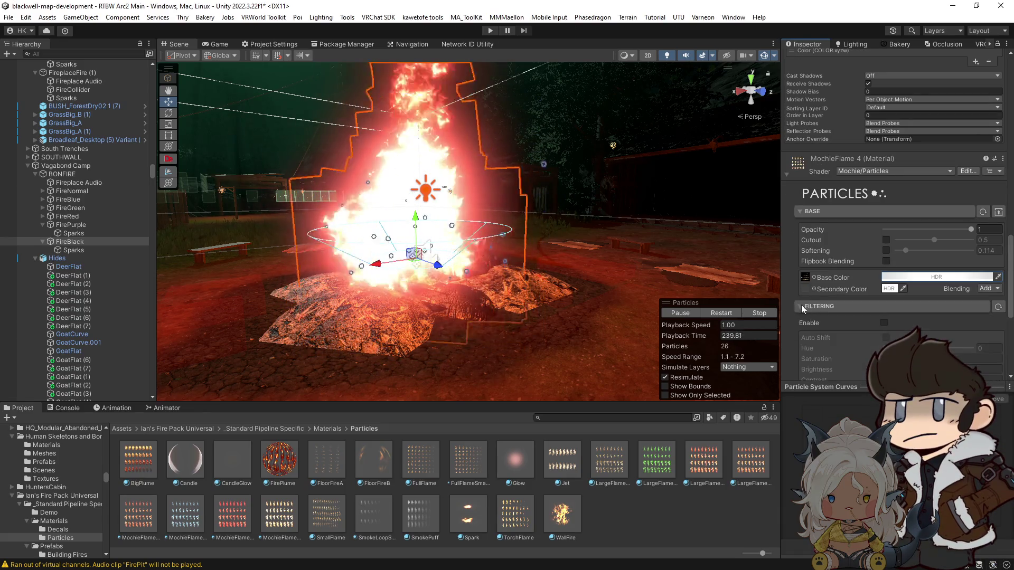
{"action": "scroll", "coordinate": [839, 338], "scroll_direction": "down", "scroll_amount": 1}
{"action": "scroll", "coordinate": [831, 344], "scroll_direction": "down", "scroll_amount": 1}
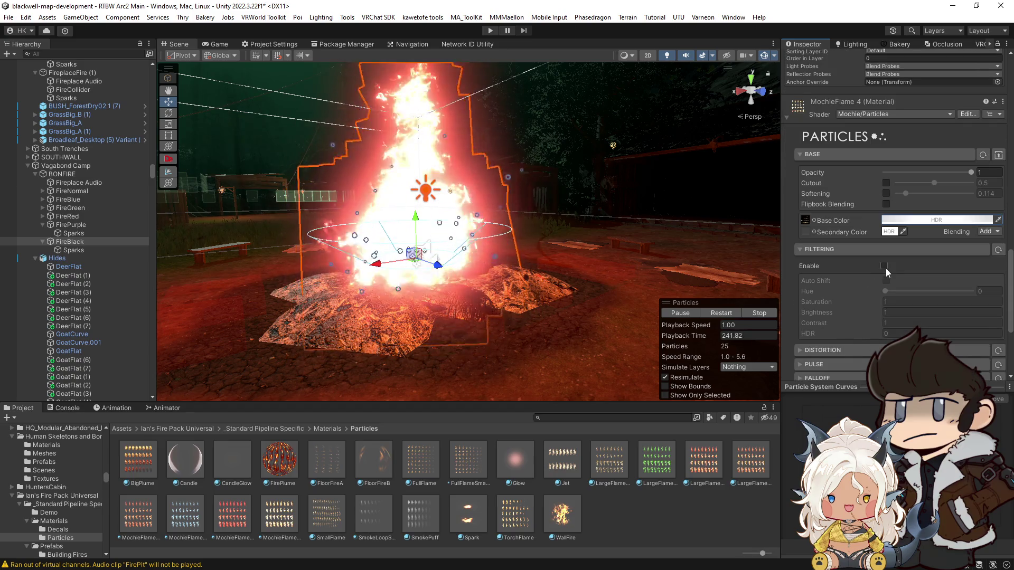
{"action": "left_click", "coordinate": [884, 266]}
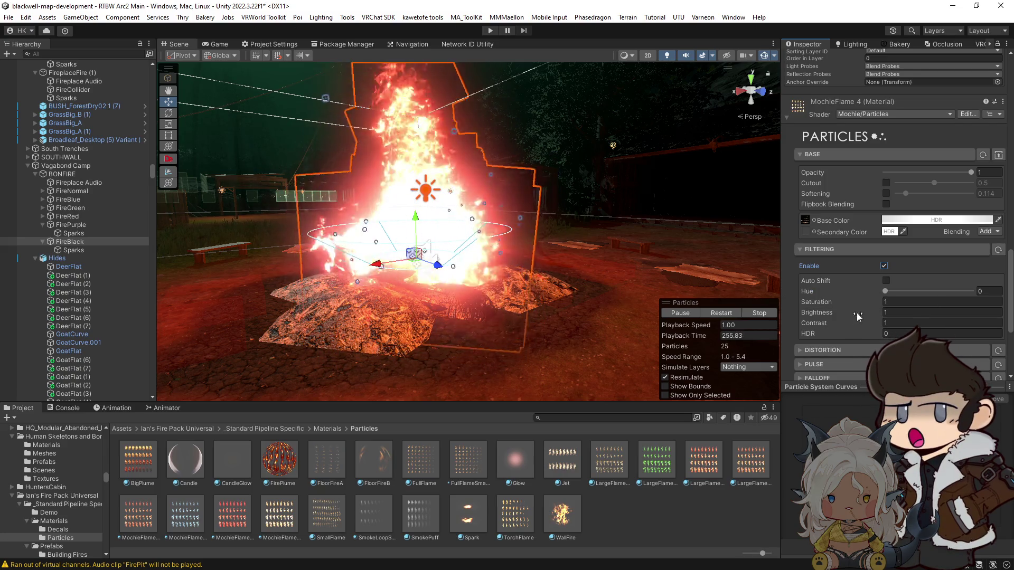
{"action": "mouse_move", "coordinate": [873, 324]}
{"action": "left_mouse_down"}
{"action": "mouse_move", "coordinate": [832, 328]}
{"action": "mouse_move", "coordinate": [895, 327]}
{"action": "mouse_move", "coordinate": [872, 328]}
{"action": "mouse_move", "coordinate": [875, 312]}
{"action": "left_mouse_up"}
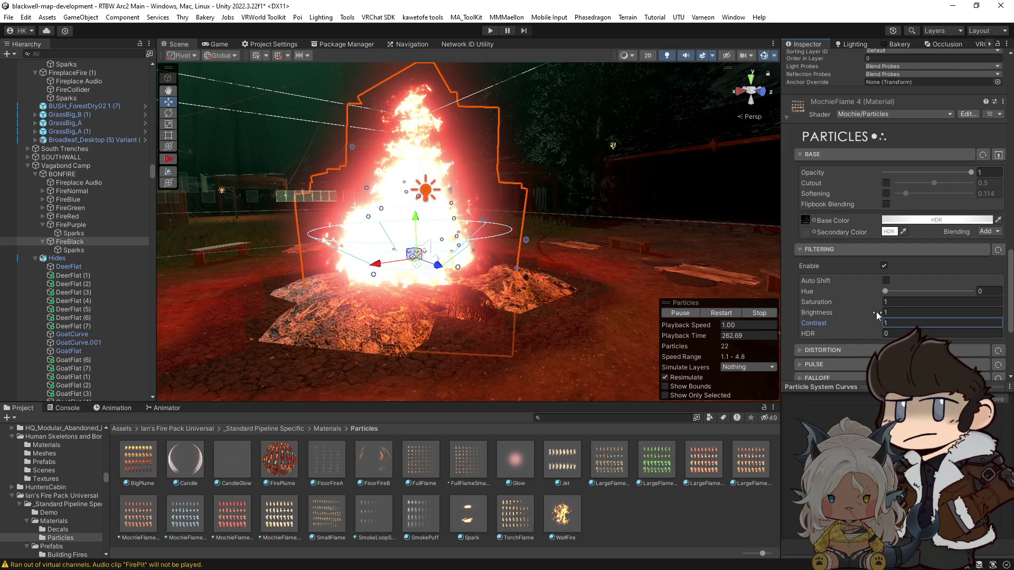
{"action": "mouse_move", "coordinate": [876, 311]}
{"action": "left_mouse_down"}
{"action": "mouse_move", "coordinate": [832, 317]}
{"action": "mouse_move", "coordinate": [887, 324]}
{"action": "mouse_move", "coordinate": [875, 325]}
{"action": "mouse_move", "coordinate": [875, 313]}
{"action": "left_mouse_up"}
{"action": "type", "text": "1"}
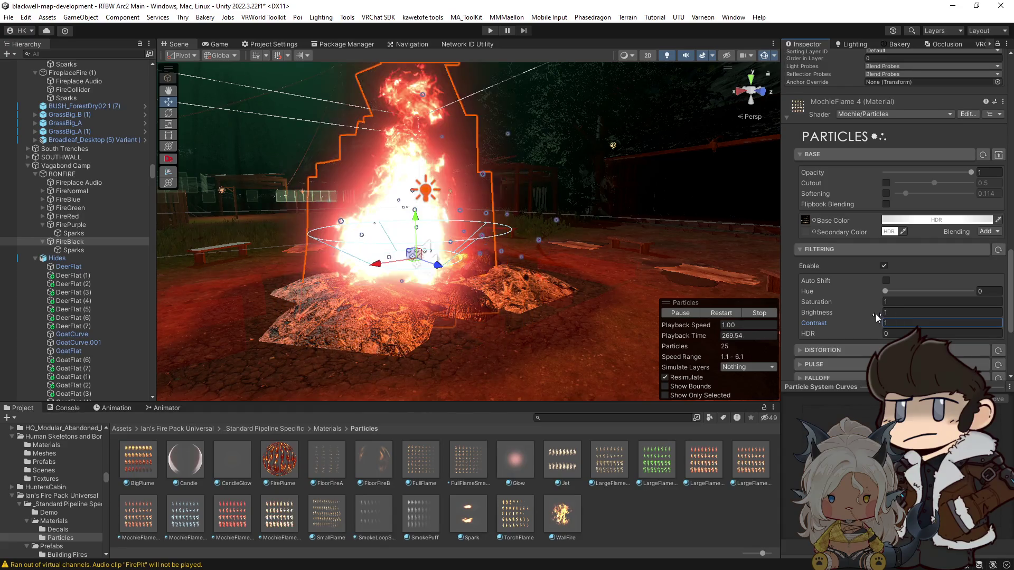
{"action": "scroll", "coordinate": [873, 311], "scroll_direction": "down", "scroll_amount": 2}
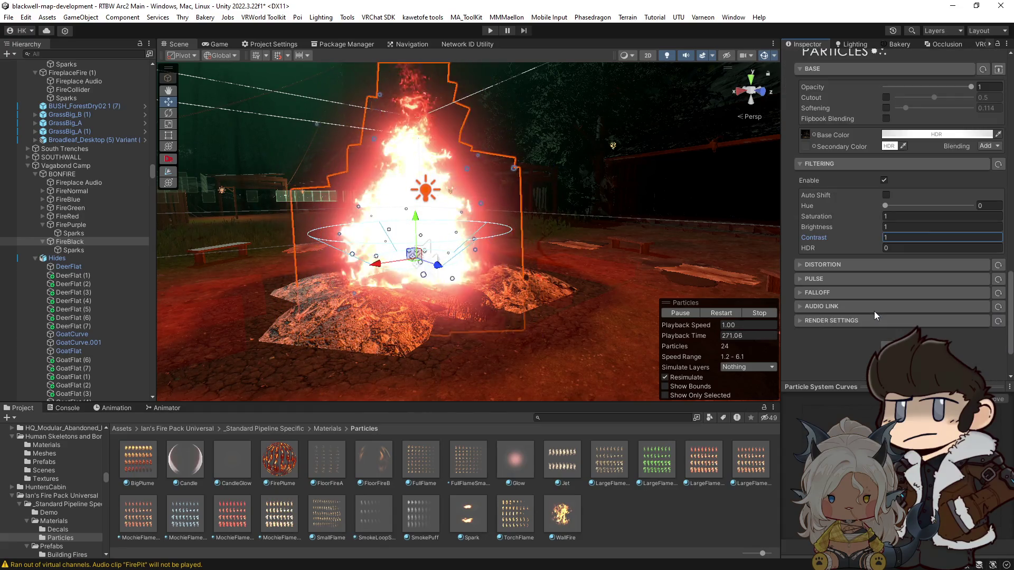
{"action": "left_click", "coordinate": [804, 321]}
{"action": "scroll", "coordinate": [875, 331], "scroll_direction": "down", "scroll_amount": 2}
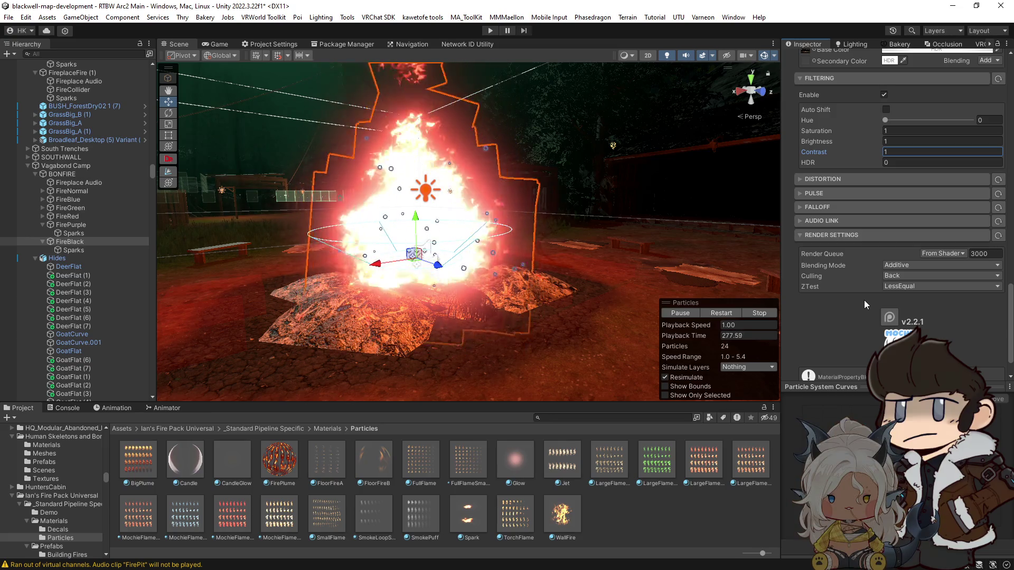
Inspect the MochieFlame 4 base colour in its colour picker without changing it.
{"action": "scroll", "coordinate": [863, 300], "scroll_direction": "up", "scroll_amount": 1}
{"action": "scroll", "coordinate": [852, 254], "scroll_direction": "up", "scroll_amount": 1}
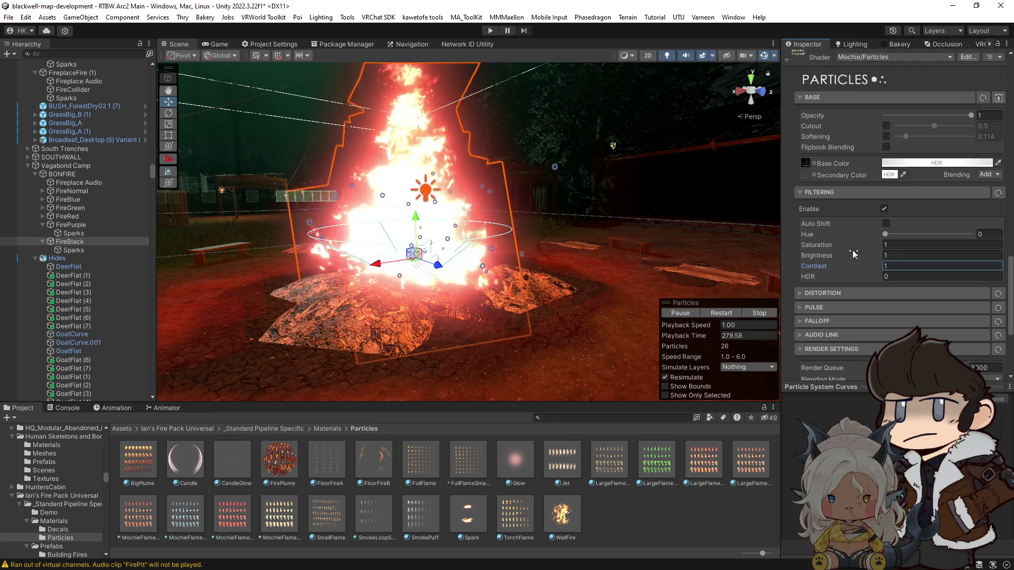
{"action": "left_click", "coordinate": [957, 165]}
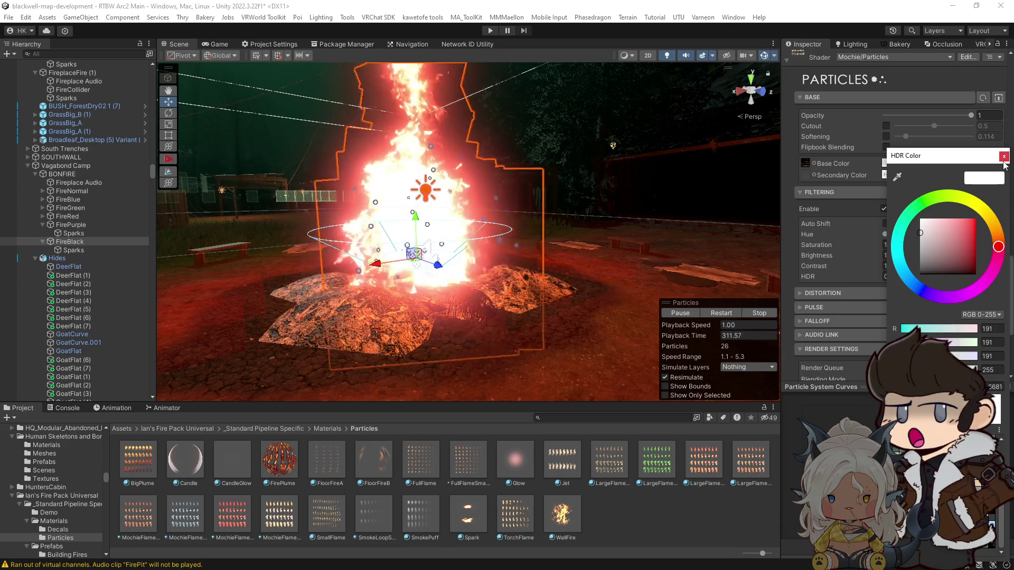
{"action": "left_click", "coordinate": [1003, 157]}
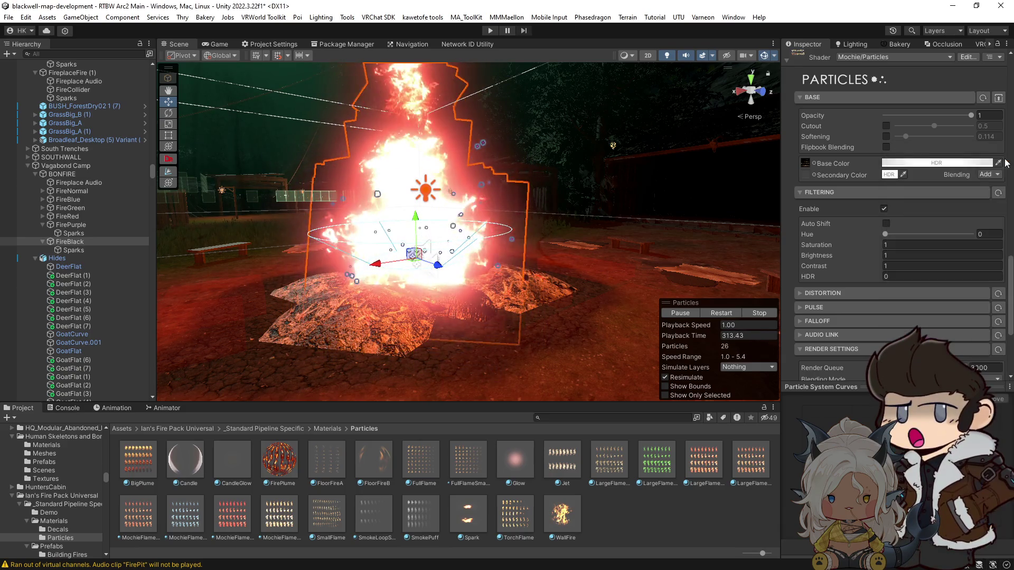
Drag-test the flame's Contrast, then undo back to Contrast 1 and HDR 0.
{"action": "scroll", "coordinate": [835, 273], "scroll_direction": "up", "scroll_amount": 3}
{"action": "scroll", "coordinate": [836, 271], "scroll_direction": "down", "scroll_amount": 5}
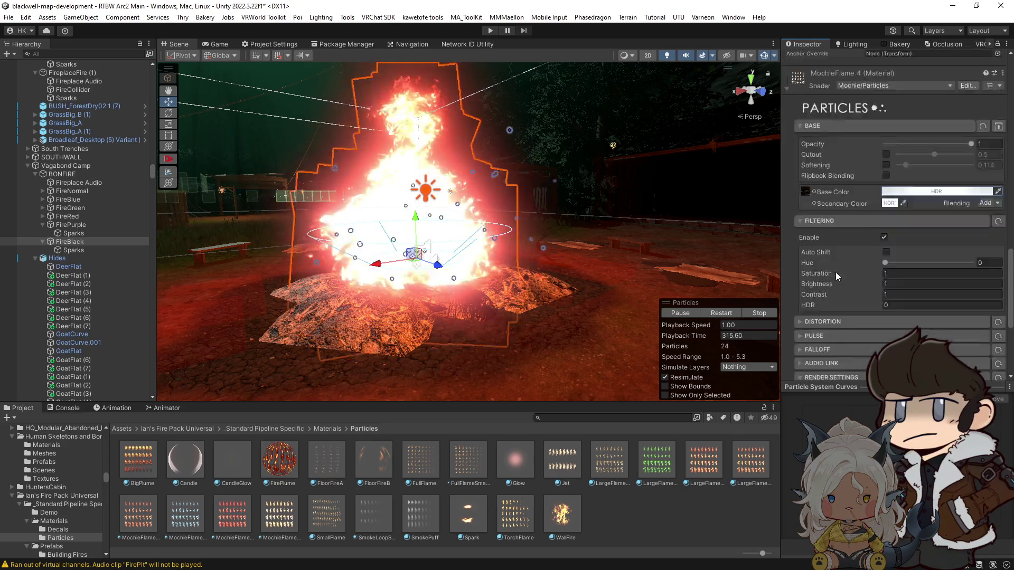
{"action": "scroll", "coordinate": [836, 271], "scroll_direction": "up", "scroll_amount": 2}
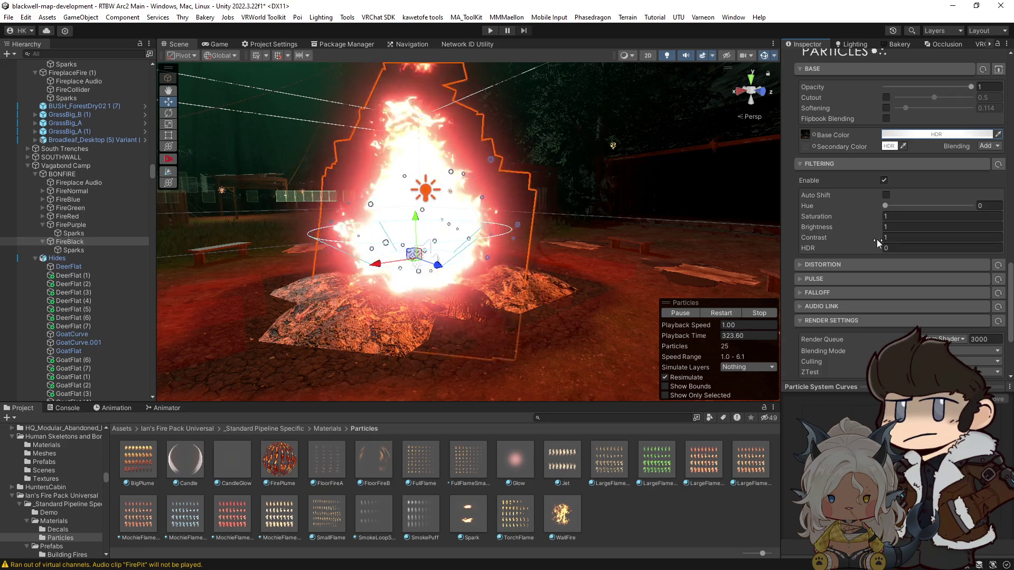
{"action": "mouse_move", "coordinate": [876, 238]}
{"action": "left_mouse_down"}
{"action": "mouse_move", "coordinate": [887, 239]}
{"action": "mouse_move", "coordinate": [823, 239]}
{"action": "mouse_move", "coordinate": [894, 251]}
{"action": "left_mouse_up"}
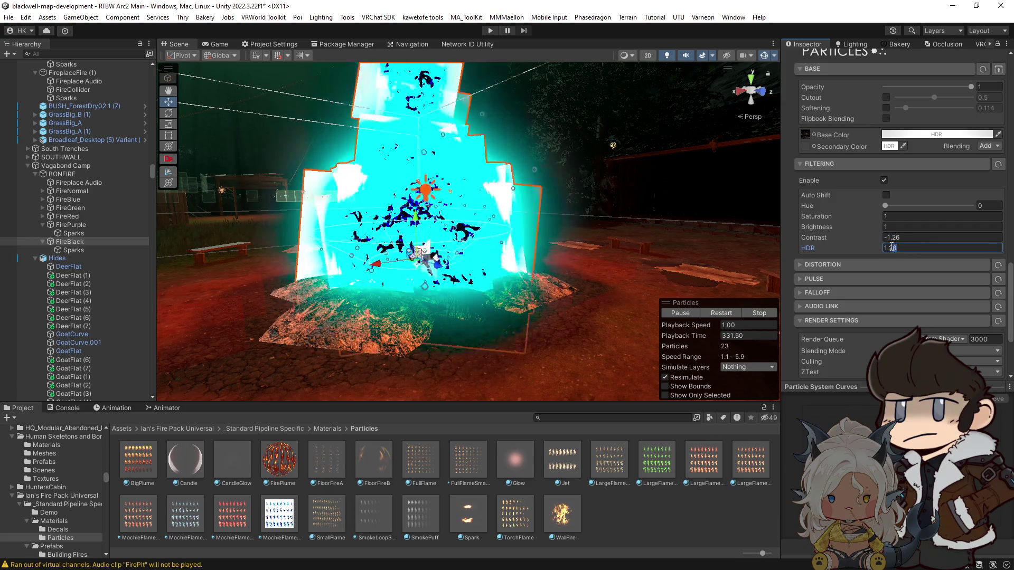
{"action": "key", "text": "ctrl+z"}
{"action": "key", "text": "ctrl+z"}
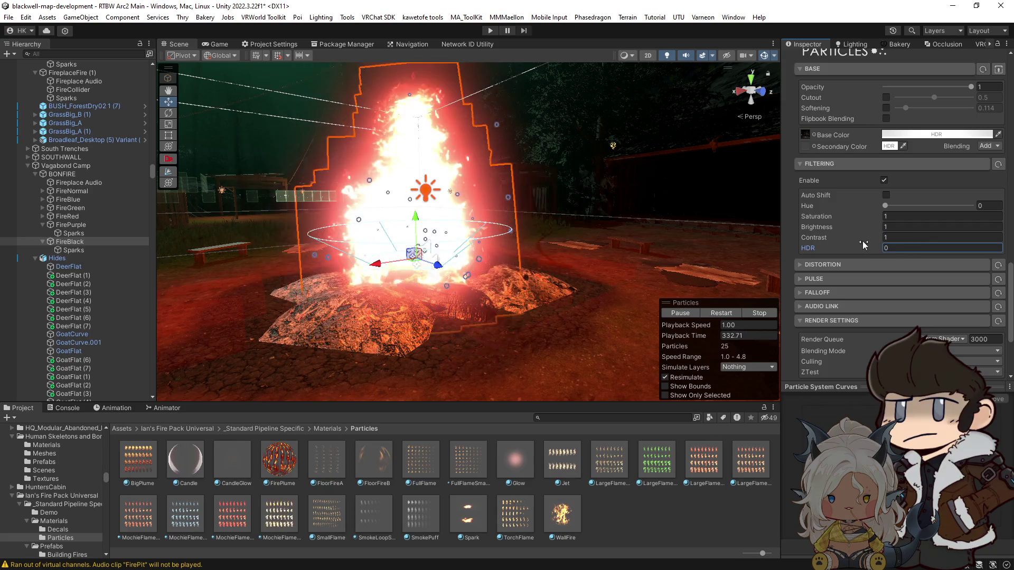
{"action": "scroll", "coordinate": [870, 236], "scroll_direction": "up", "scroll_amount": 15}
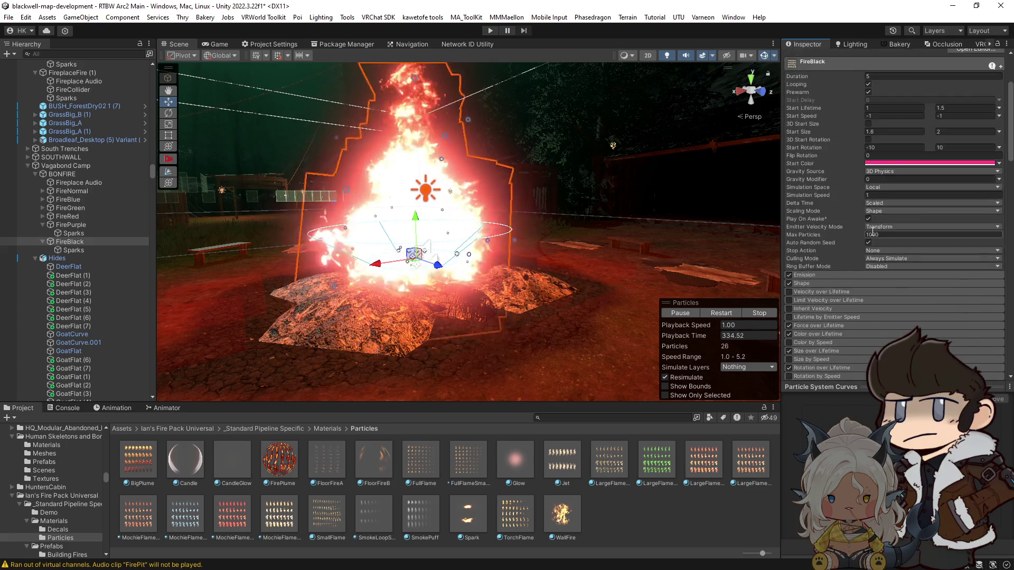
Set FireBlack's Start Color to pure white.
{"action": "left_click", "coordinate": [925, 261]}
{"action": "left_click", "coordinate": [920, 223]}
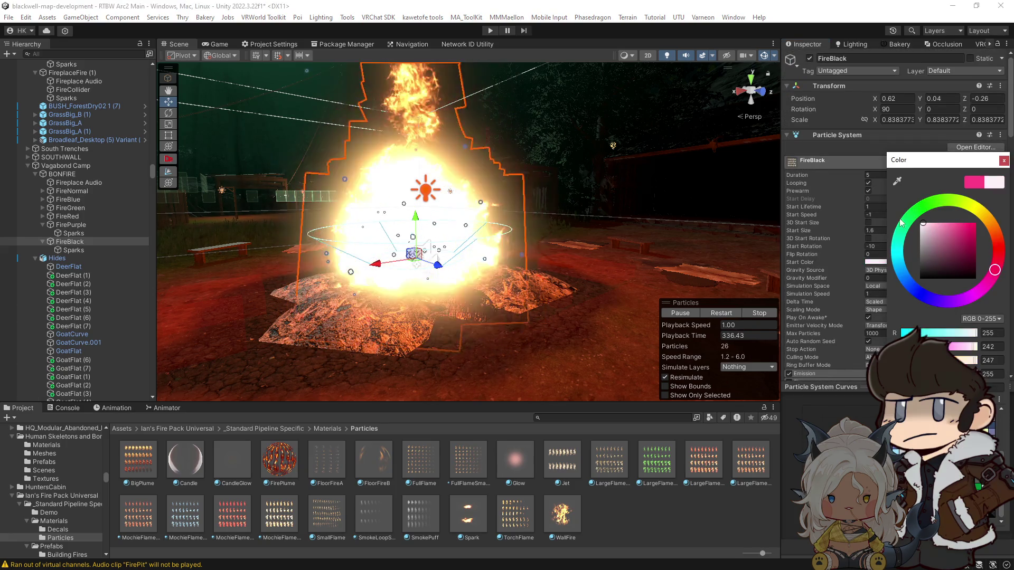
{"action": "left_click", "coordinate": [1003, 160]}
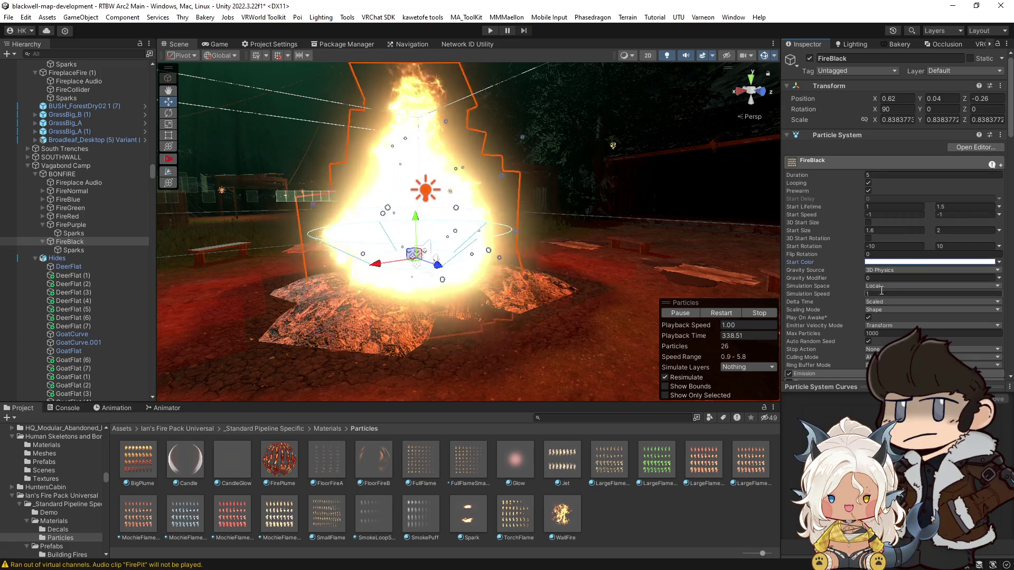
{"action": "scroll", "coordinate": [873, 293], "scroll_direction": "down", "scroll_amount": 3}
{"action": "scroll", "coordinate": [873, 293], "scroll_direction": "down", "scroll_amount": 3}
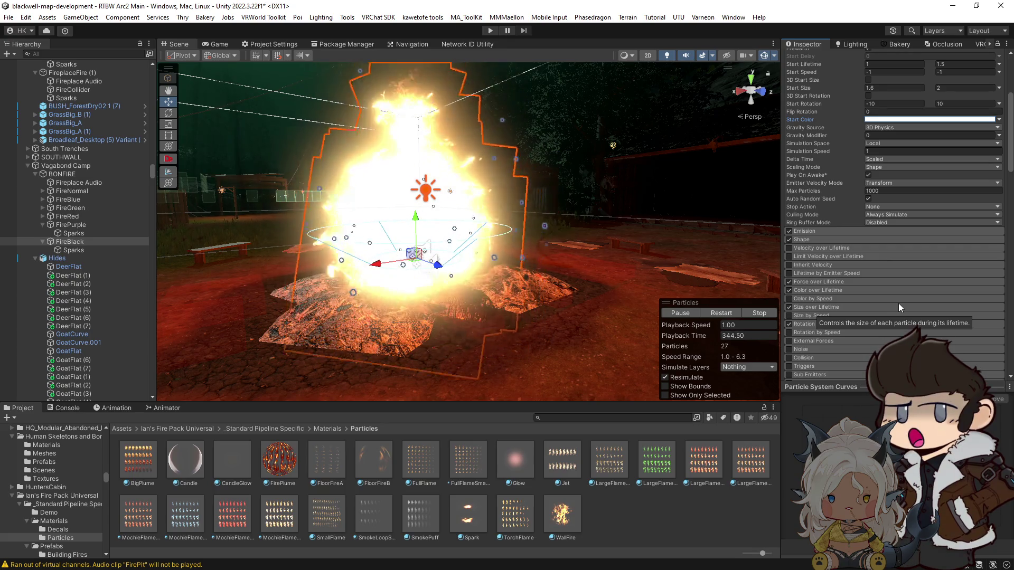
Orbit the Scene view in closer to inspect the white-hot bonfire.
{"action": "mouse_move", "coordinate": [401, 240]}
{"action": "left_mouse_down"}
{"action": "mouse_move", "coordinate": [419, 283]}
{"action": "mouse_move", "coordinate": [471, 242]}
{"action": "mouse_move", "coordinate": [572, 246]}
{"action": "mouse_move", "coordinate": [444, 233]}
{"action": "mouse_move", "coordinate": [475, 261]}
{"action": "mouse_move", "coordinate": [426, 255]}
{"action": "mouse_move", "coordinate": [503, 241]}
{"action": "left_mouse_up"}
{"action": "left_click_drag", "start_coordinate": [597, 350], "coordinate": [578, 346]}
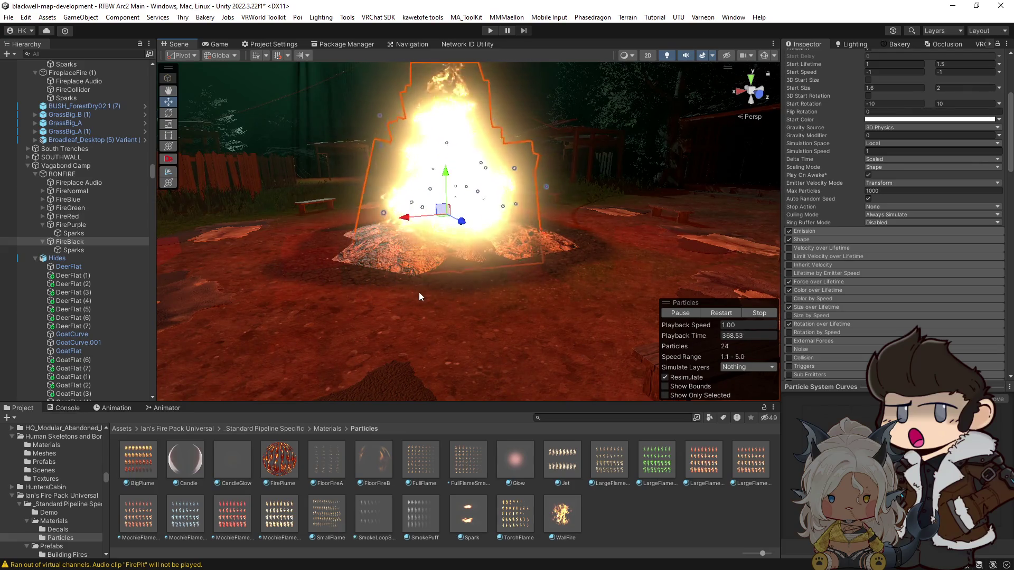
{"action": "mouse_move", "coordinate": [443, 264]}
{"action": "left_mouse_down"}
{"action": "mouse_move", "coordinate": [475, 280]}
{"action": "mouse_move", "coordinate": [478, 202]}
{"action": "mouse_move", "coordinate": [475, 233]}
{"action": "mouse_move", "coordinate": [452, 253]}
{"action": "mouse_move", "coordinate": [351, 254]}
{"action": "mouse_move", "coordinate": [463, 263]}
{"action": "left_mouse_up"}
{"action": "key", "text": "w"}
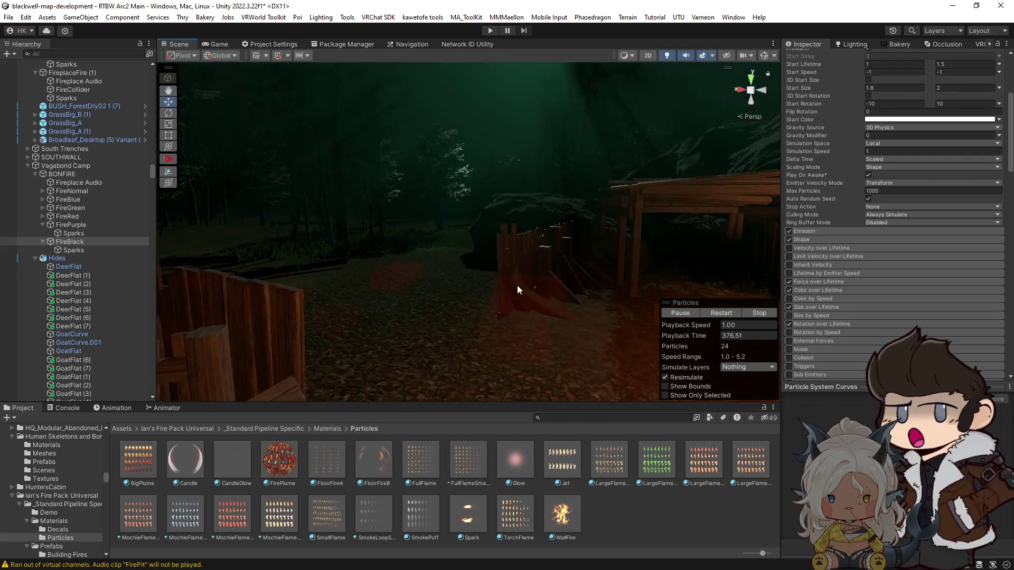
{"action": "key", "text": "s"}
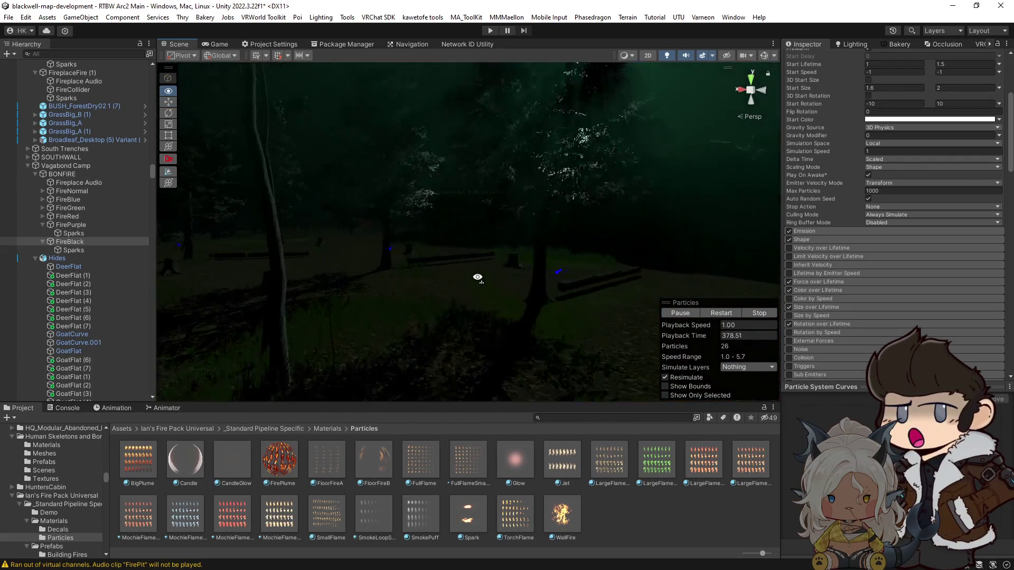
{"action": "key", "text": "w"}
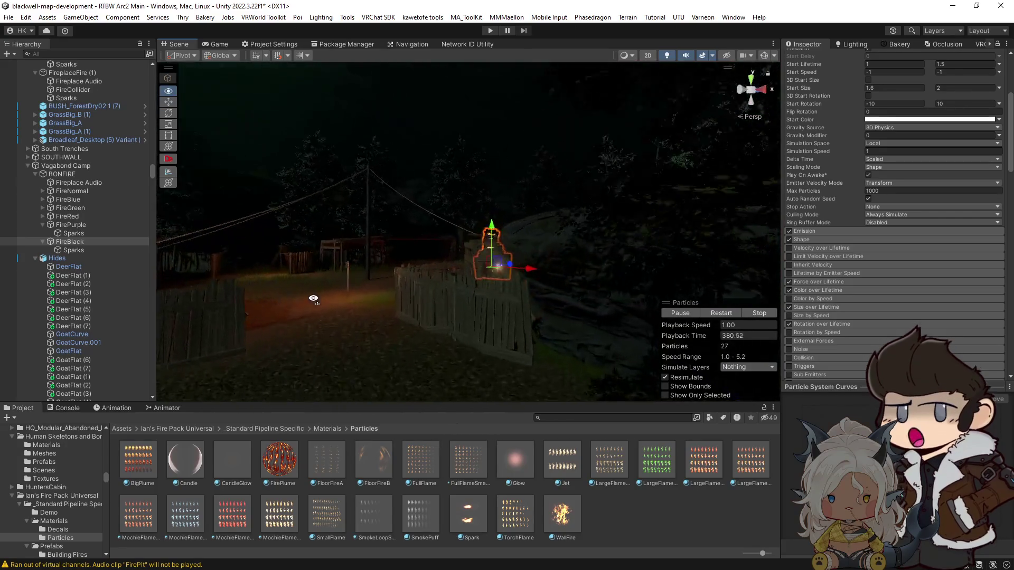
{"action": "key", "text": "w"}
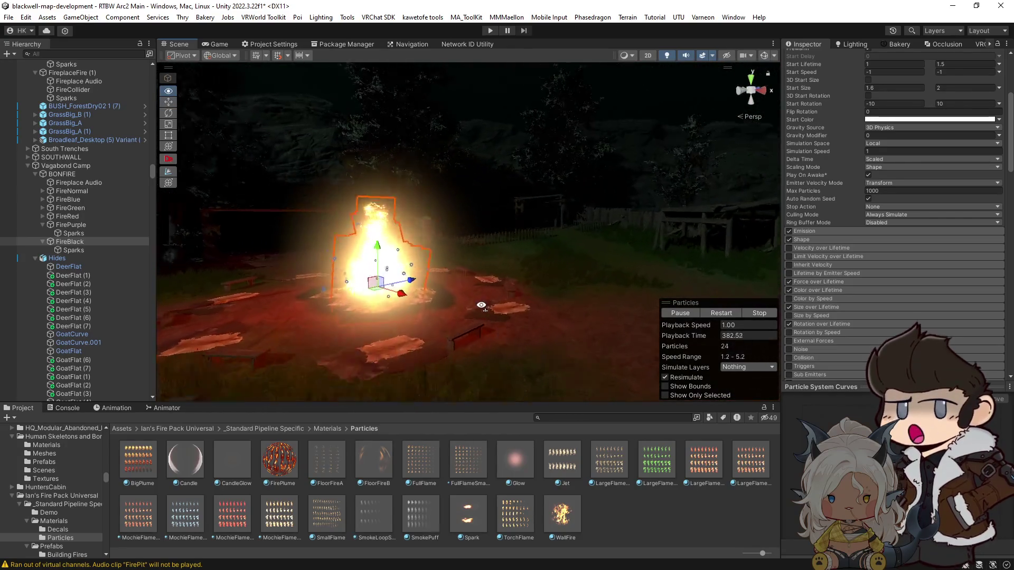
{"action": "key", "text": "w"}
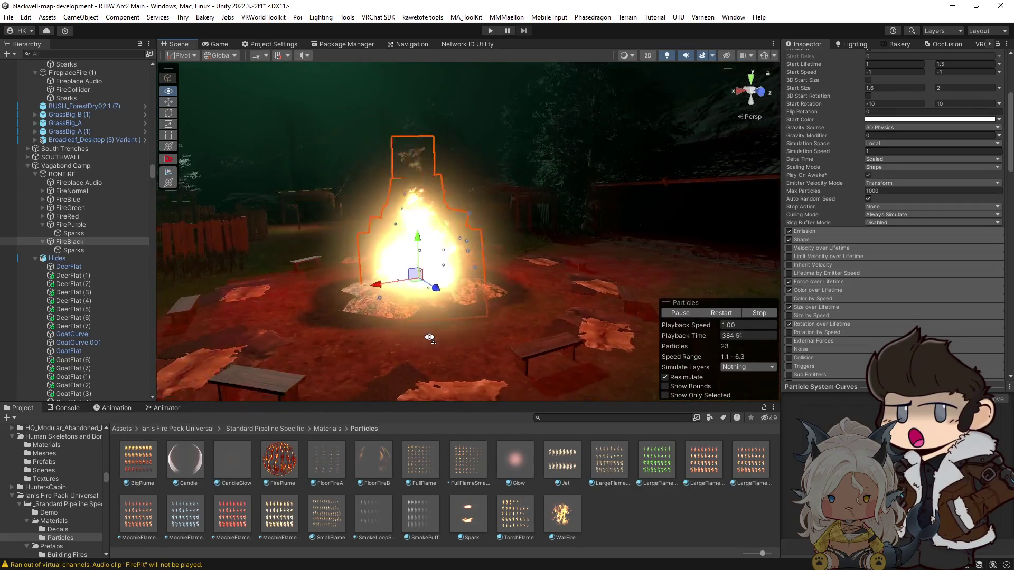
{"action": "key", "text": "s"}
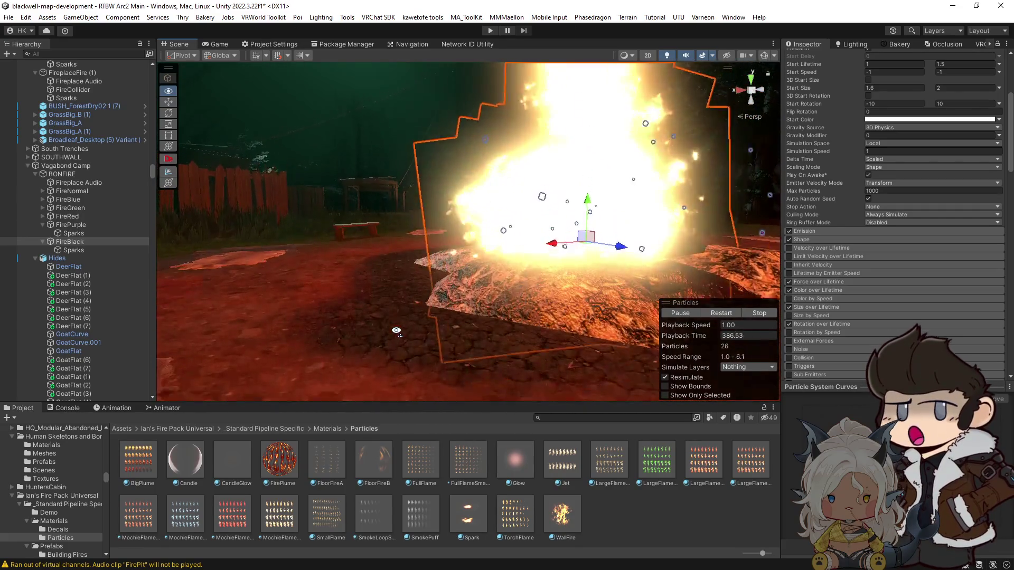
{"action": "key", "text": "w"}
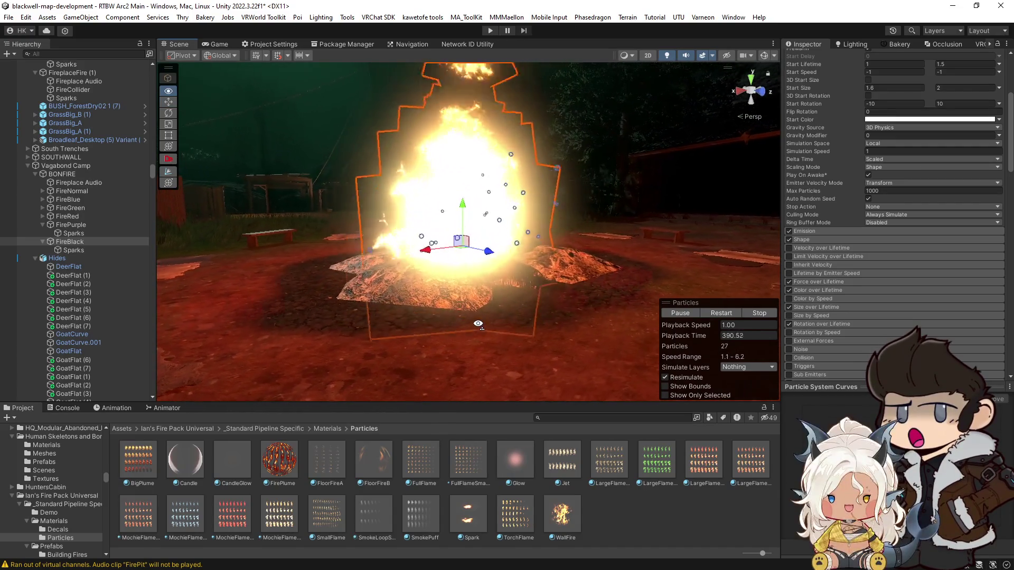
{"action": "key", "text": "d"}
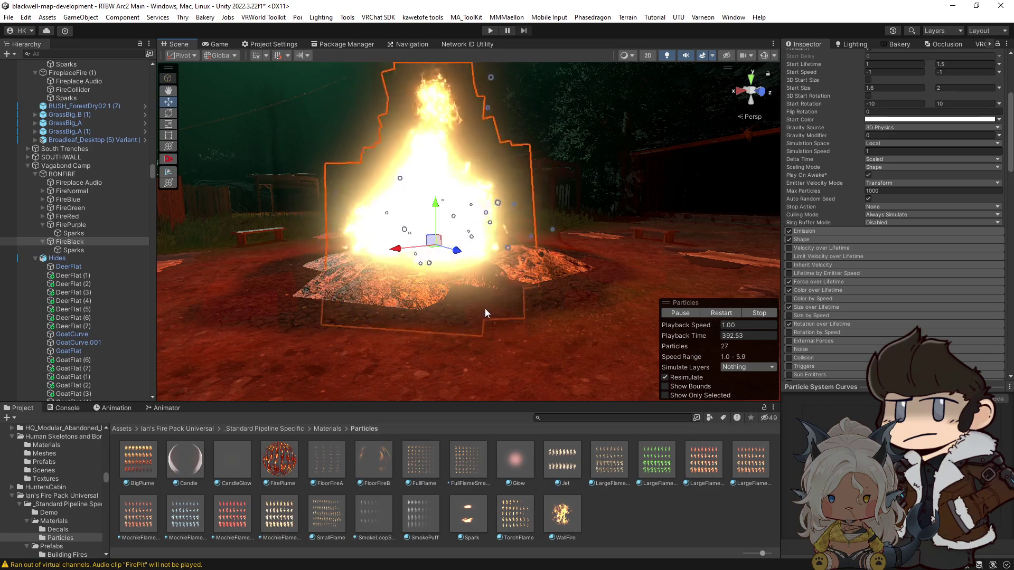
{"action": "key", "text": "w"}
{"action": "key", "text": "s"}
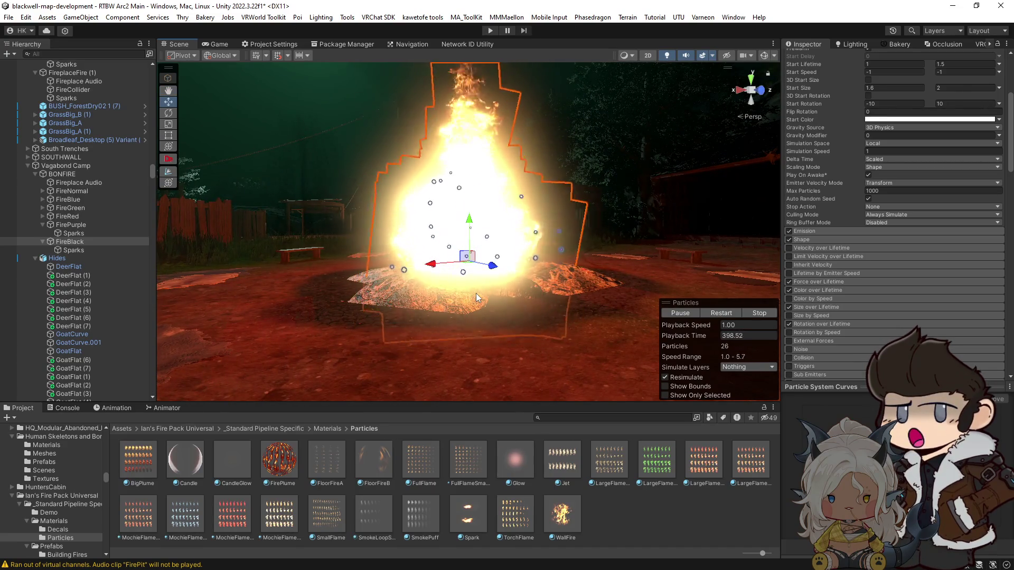
{"action": "right_click", "coordinate": [477, 293]}
{"action": "mouse_move", "coordinate": [513, 309]}
{"action": "left_mouse_down"}
{"action": "mouse_move", "coordinate": [446, 300]}
{"action": "mouse_move", "coordinate": [444, 313]}
{"action": "left_mouse_up"}
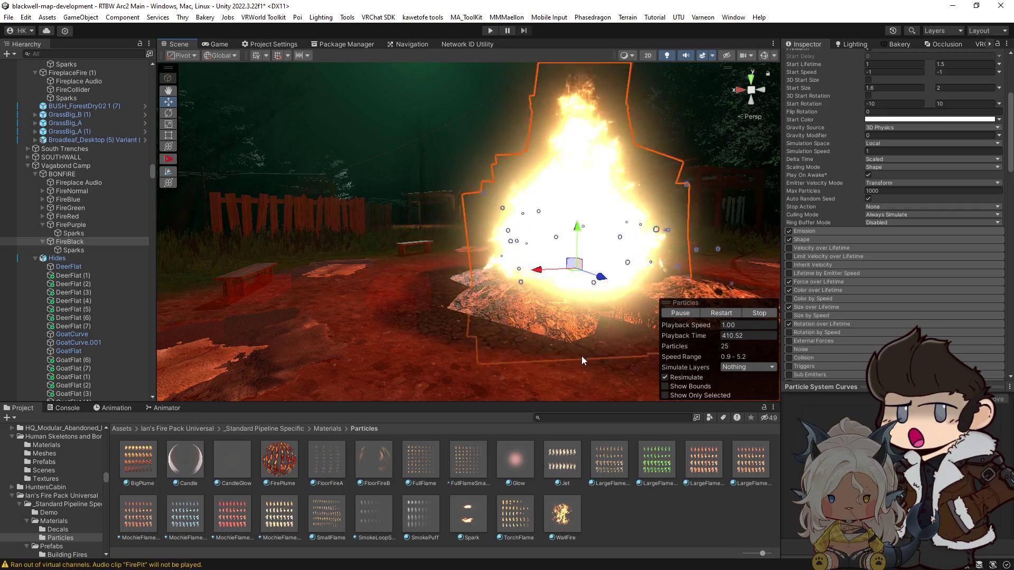
Frame the fire and show MochieFlame 4's Filtering settings (Contrast 1, HDR 0) in the Inspector.
{"action": "key", "text": "f"}
{"action": "scroll", "coordinate": [840, 317], "scroll_direction": "down", "scroll_amount": 4}
{"action": "scroll", "coordinate": [841, 315], "scroll_direction": "down", "scroll_amount": 5}
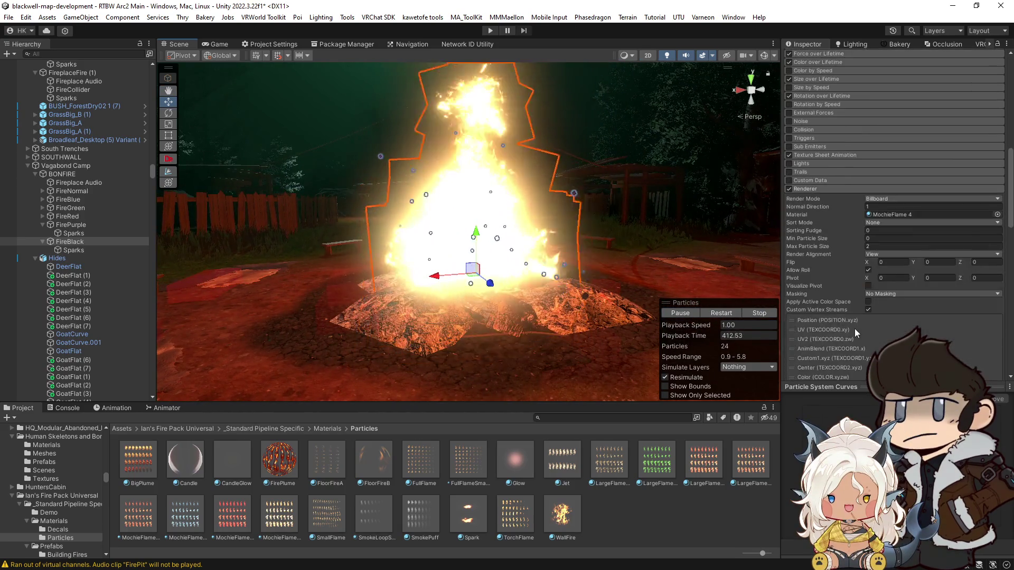
{"action": "scroll", "coordinate": [854, 251], "scroll_direction": "down", "scroll_amount": 5}
{"action": "scroll", "coordinate": [861, 246], "scroll_direction": "down", "scroll_amount": 5}
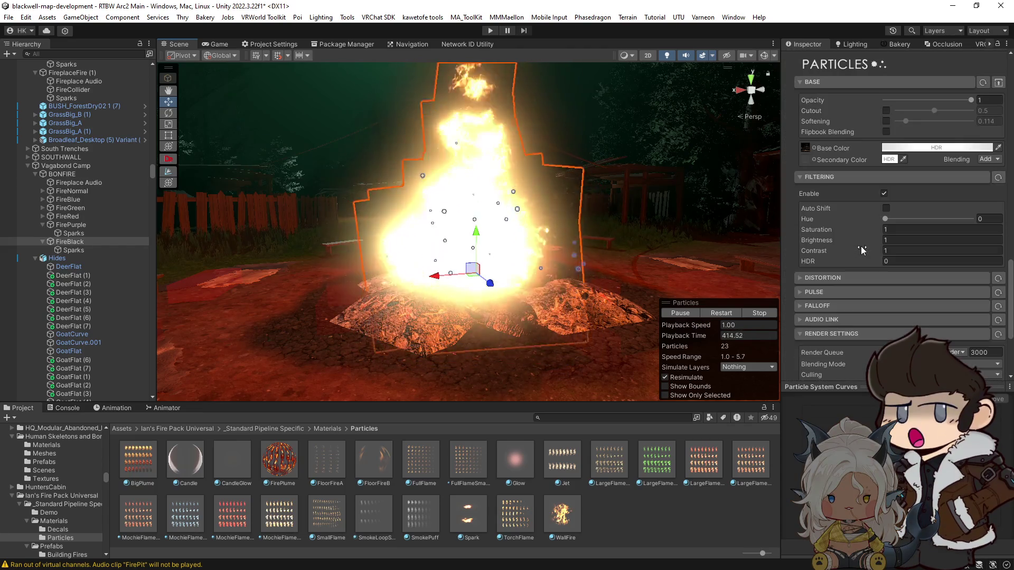
{"action": "mouse_move", "coordinate": [532, 285]}
{"action": "left_mouse_down"}
{"action": "mouse_move", "coordinate": [480, 236]}
{"action": "mouse_move", "coordinate": [482, 244]}
{"action": "mouse_move", "coordinate": [594, 259]}
{"action": "mouse_move", "coordinate": [549, 256]}
{"action": "mouse_move", "coordinate": [626, 255]}
{"action": "mouse_move", "coordinate": [560, 233]}
{"action": "left_mouse_up"}
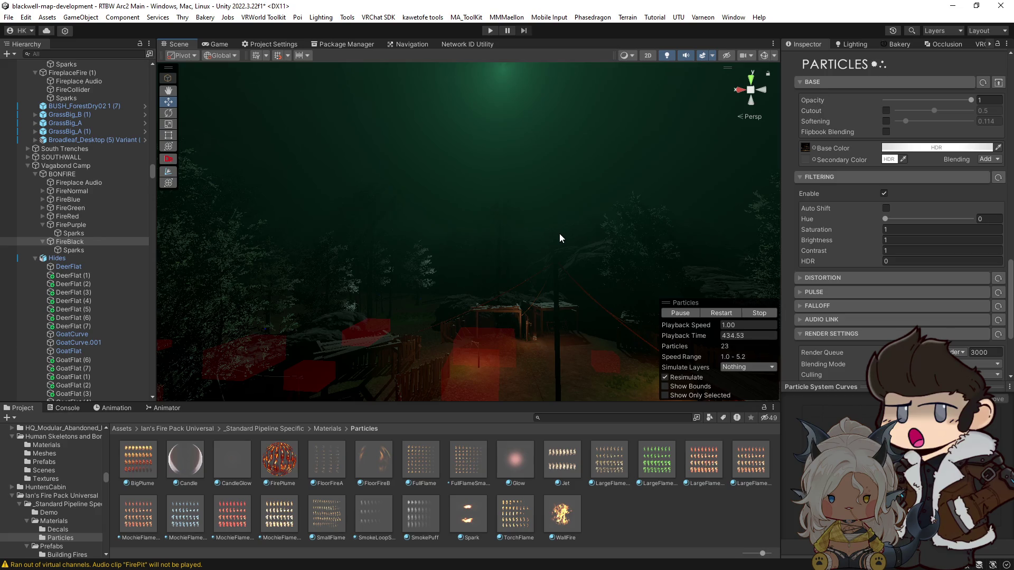
{"action": "left_click_drag", "start_coordinate": [559, 234], "coordinate": [582, 237]}
{"action": "key", "text": "w"}
{"action": "key", "text": "a"}
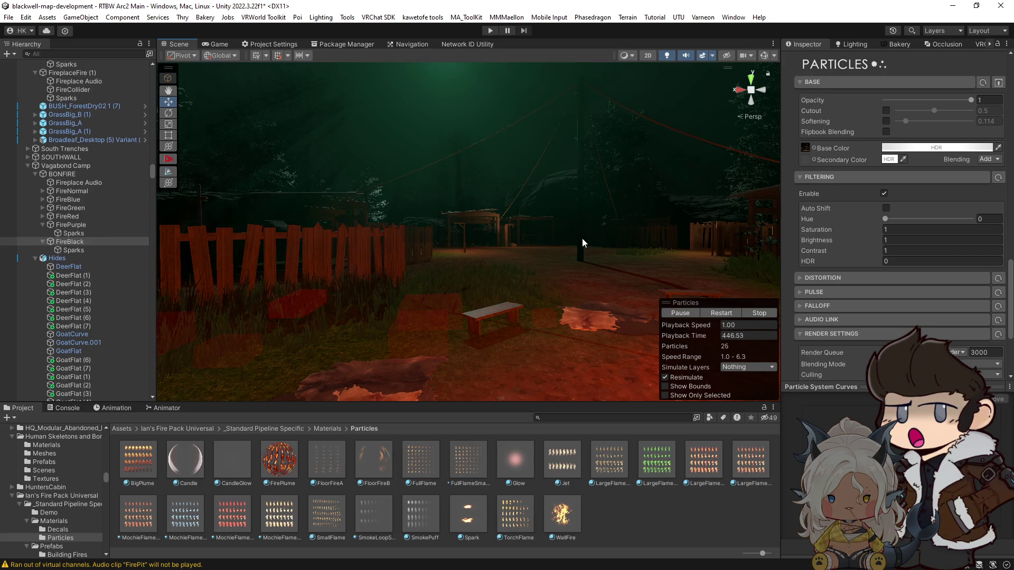
{"action": "mouse_move", "coordinate": [582, 238]}
{"action": "left_mouse_down"}
{"action": "mouse_move", "coordinate": [549, 243]}
{"action": "mouse_move", "coordinate": [566, 246]}
{"action": "mouse_move", "coordinate": [563, 285]}
{"action": "left_mouse_up"}
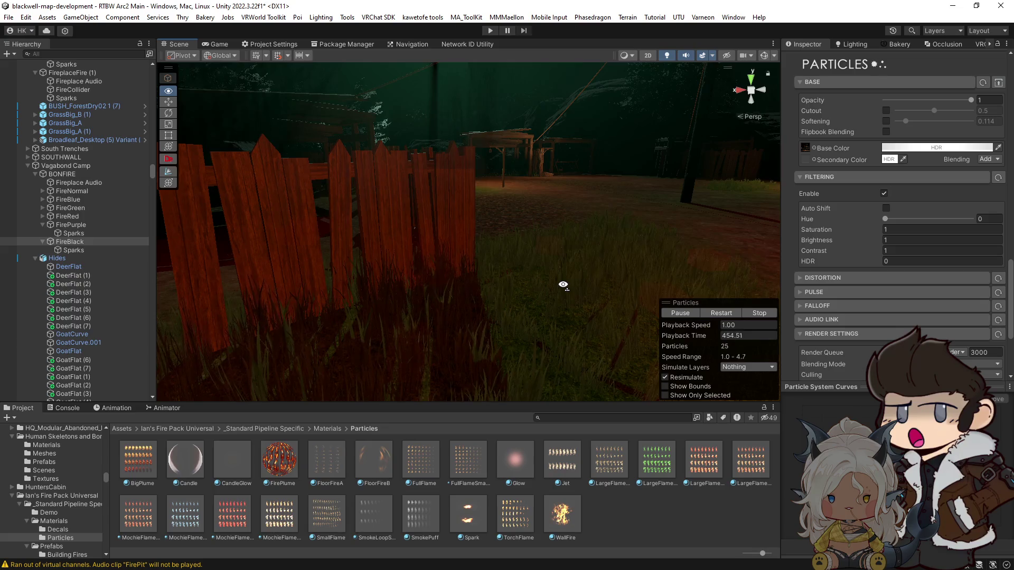
{"action": "mouse_move", "coordinate": [563, 286]}
{"action": "left_mouse_down"}
{"action": "mouse_move", "coordinate": [477, 229]}
{"action": "mouse_move", "coordinate": [518, 251]}
{"action": "mouse_move", "coordinate": [500, 256]}
{"action": "mouse_move", "coordinate": [570, 248]}
{"action": "mouse_move", "coordinate": [501, 244]}
{"action": "mouse_move", "coordinate": [500, 222]}
{"action": "mouse_move", "coordinate": [419, 208]}
{"action": "mouse_move", "coordinate": [475, 236]}
{"action": "mouse_move", "coordinate": [477, 249]}
{"action": "left_mouse_up"}
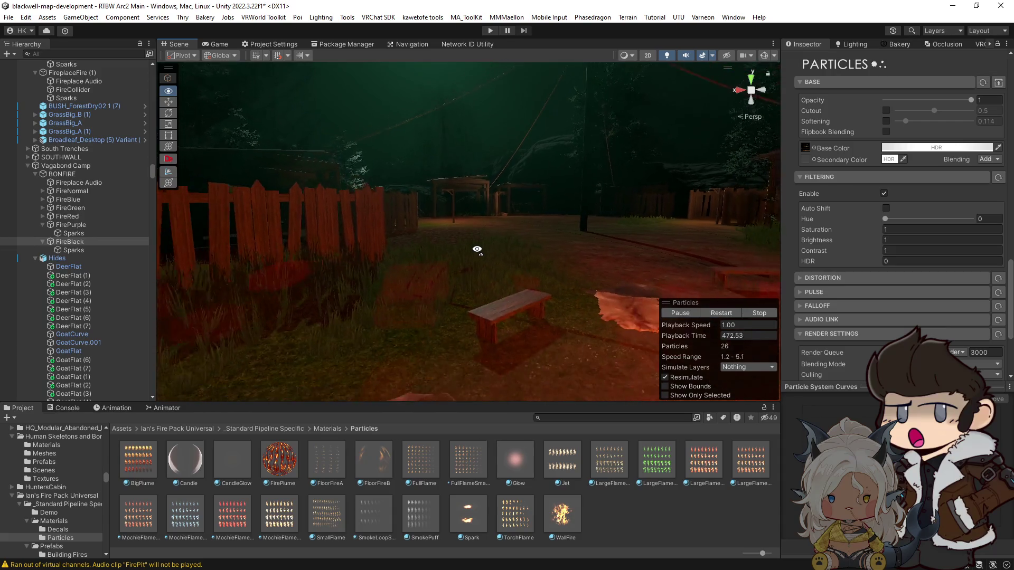
{"action": "mouse_move", "coordinate": [477, 249]}
{"action": "left_mouse_down"}
{"action": "mouse_move", "coordinate": [509, 253]}
{"action": "mouse_move", "coordinate": [475, 240]}
{"action": "mouse_move", "coordinate": [422, 272]}
{"action": "mouse_move", "coordinate": [575, 249]}
{"action": "mouse_move", "coordinate": [556, 244]}
{"action": "mouse_move", "coordinate": [562, 267]}
{"action": "mouse_move", "coordinate": [507, 247]}
{"action": "mouse_move", "coordinate": [516, 261]}
{"action": "mouse_move", "coordinate": [501, 263]}
{"action": "mouse_move", "coordinate": [570, 244]}
{"action": "mouse_move", "coordinate": [503, 263]}
{"action": "mouse_move", "coordinate": [489, 287]}
{"action": "mouse_move", "coordinate": [613, 255]}
{"action": "mouse_move", "coordinate": [591, 234]}
{"action": "mouse_move", "coordinate": [616, 227]}
{"action": "mouse_move", "coordinate": [525, 259]}
{"action": "mouse_move", "coordinate": [270, 260]}
{"action": "mouse_move", "coordinate": [207, 246]}
{"action": "mouse_move", "coordinate": [130, 259]}
{"action": "mouse_move", "coordinate": [224, 253]}
{"action": "mouse_move", "coordinate": [219, 271]}
{"action": "mouse_move", "coordinate": [189, 286]}
{"action": "mouse_move", "coordinate": [859, 277]}
{"action": "mouse_move", "coordinate": [687, 279]}
{"action": "mouse_move", "coordinate": [732, 243]}
{"action": "left_mouse_up"}
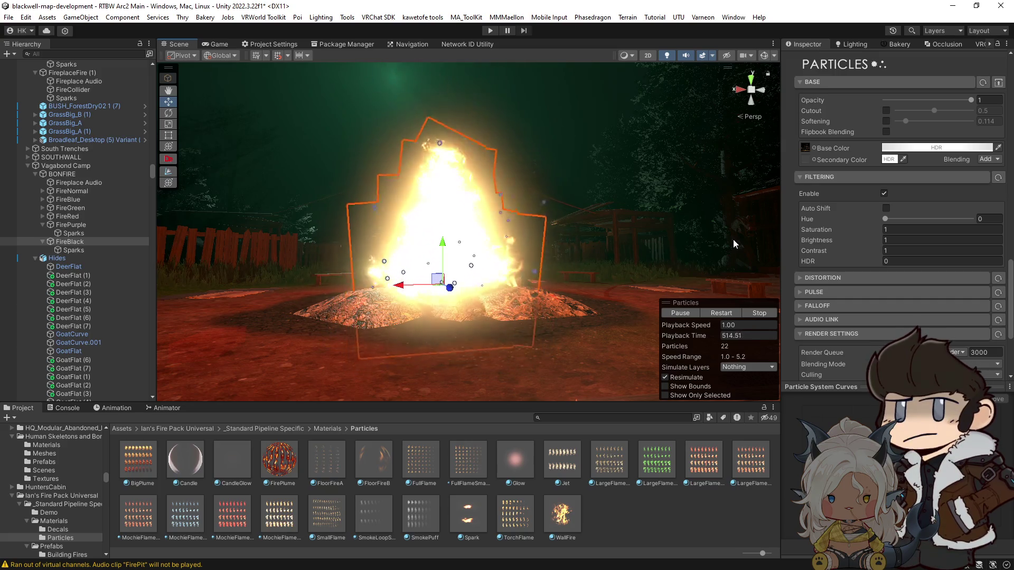
{"action": "left_click_drag", "start_coordinate": [733, 239], "coordinate": [602, 248]}
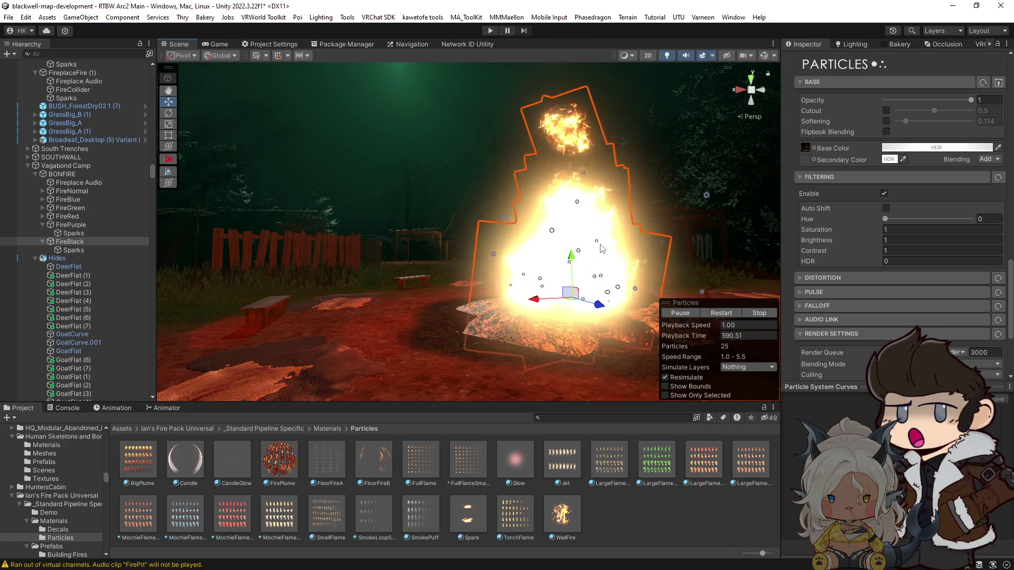
{"action": "mouse_move", "coordinate": [491, 291]}
{"action": "left_mouse_down"}
{"action": "mouse_move", "coordinate": [538, 310]}
{"action": "mouse_move", "coordinate": [468, 300]}
{"action": "left_mouse_up"}
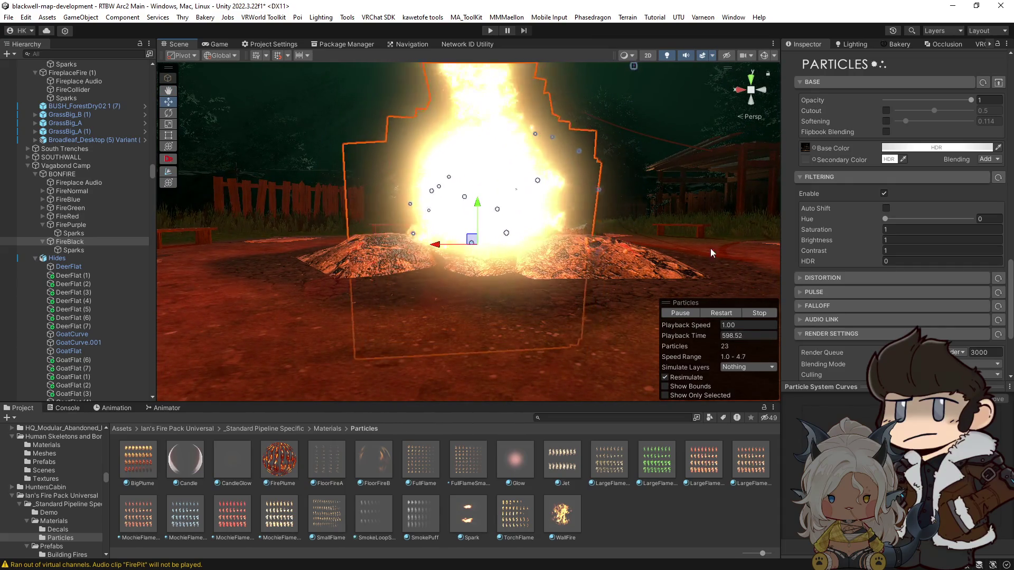
Search the Hierarchy for 'goal' and select GOAL to view its Command Trigger.
{"action": "scroll", "coordinate": [882, 300], "scroll_direction": "down", "scroll_amount": 5}
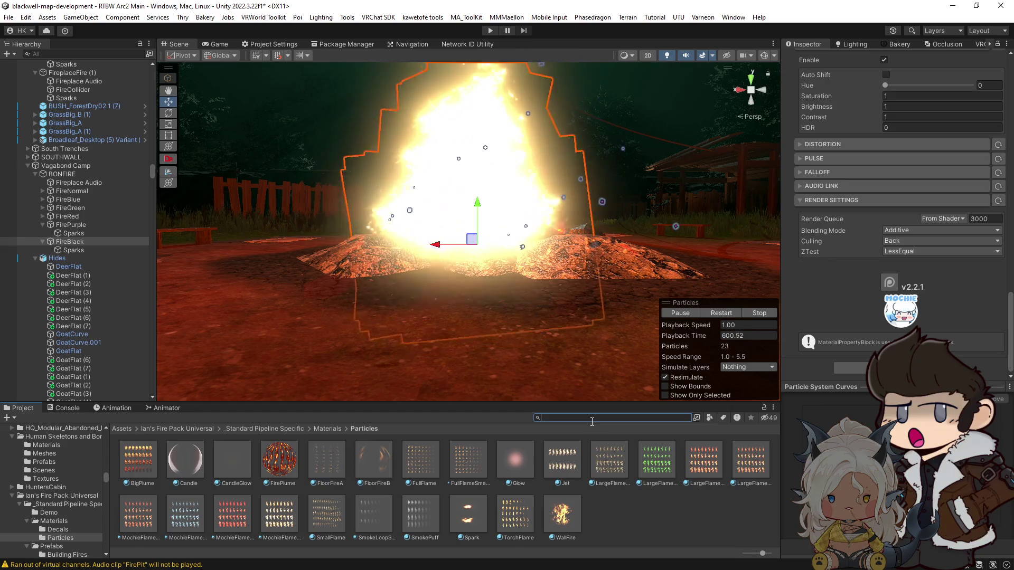
{"action": "scroll", "coordinate": [79, 245], "scroll_direction": "up", "scroll_amount": 8}
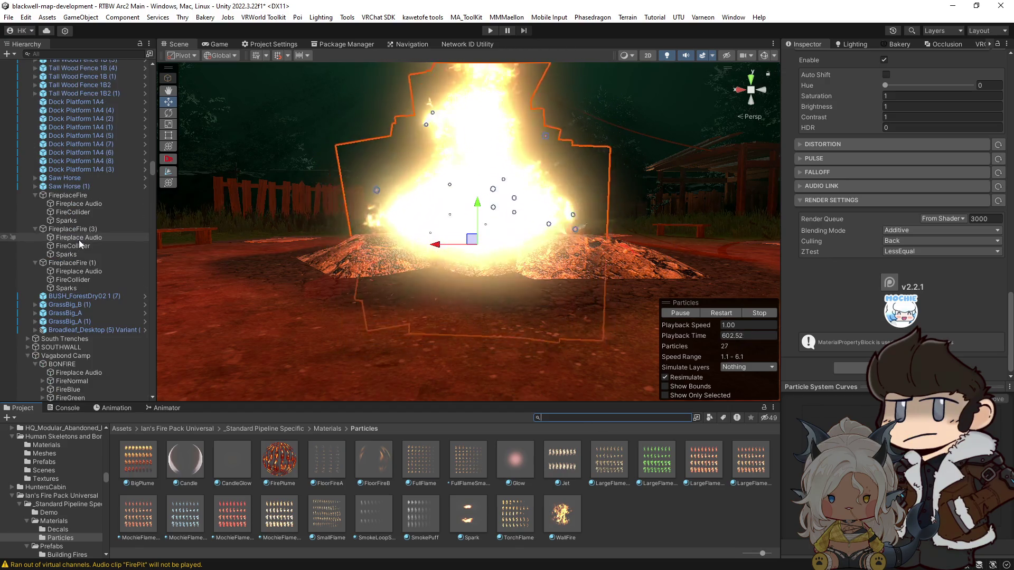
{"action": "scroll", "coordinate": [80, 240], "scroll_direction": "up", "scroll_amount": 12}
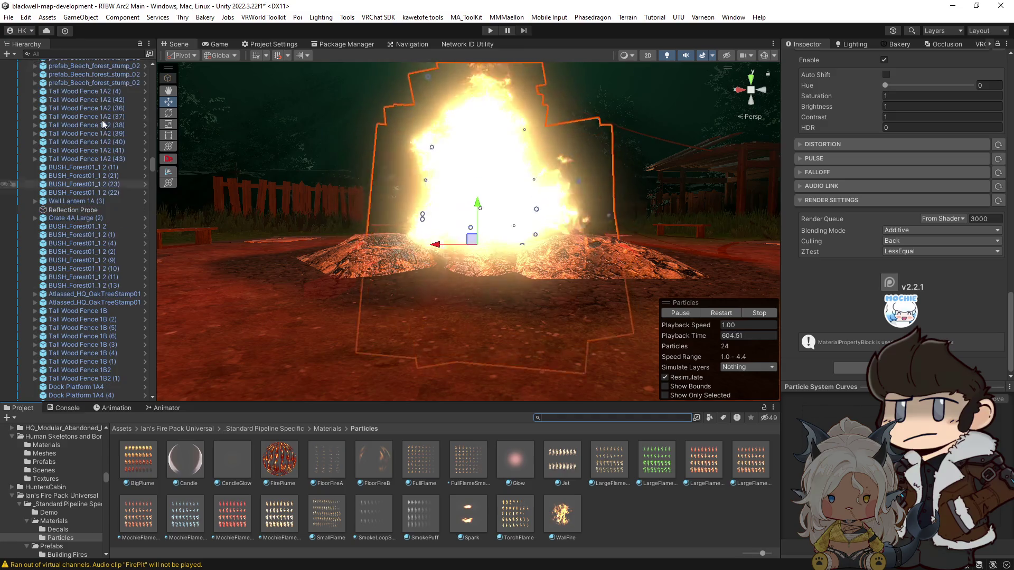
{"action": "left_click", "coordinate": [106, 55]}
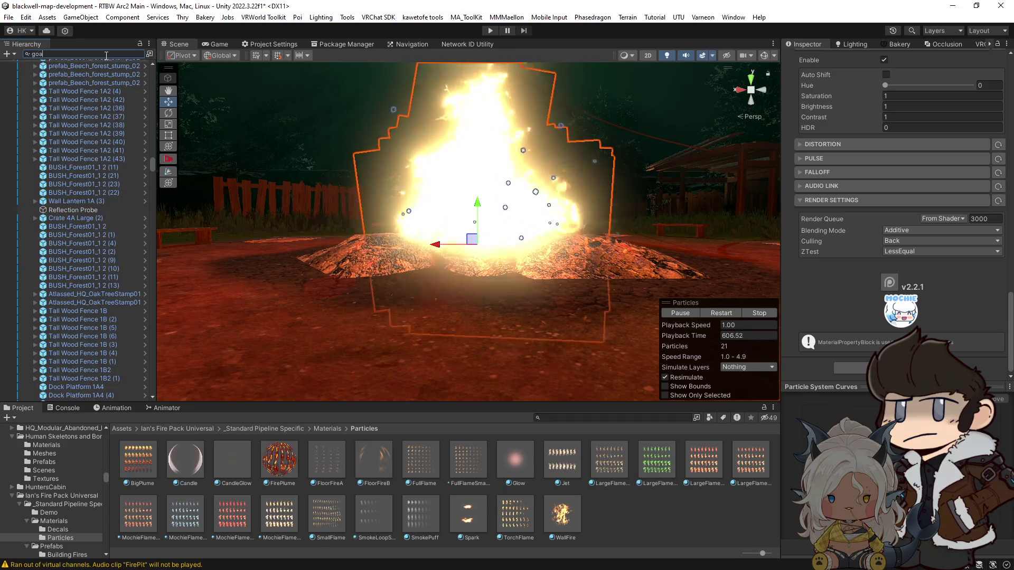
{"action": "type", "text": "goal"}
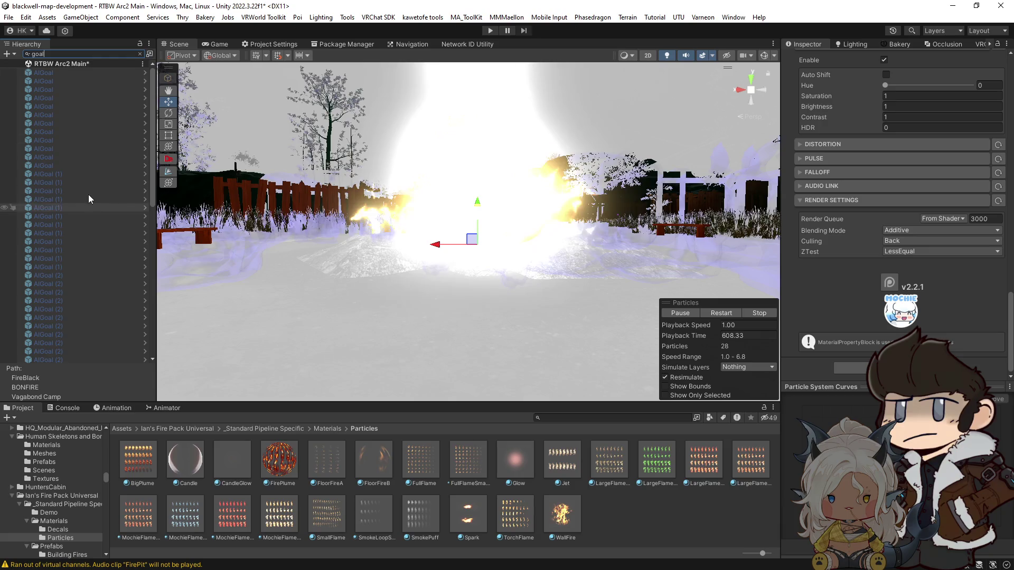
{"action": "scroll", "coordinate": [88, 194], "scroll_direction": "down", "scroll_amount": 10}
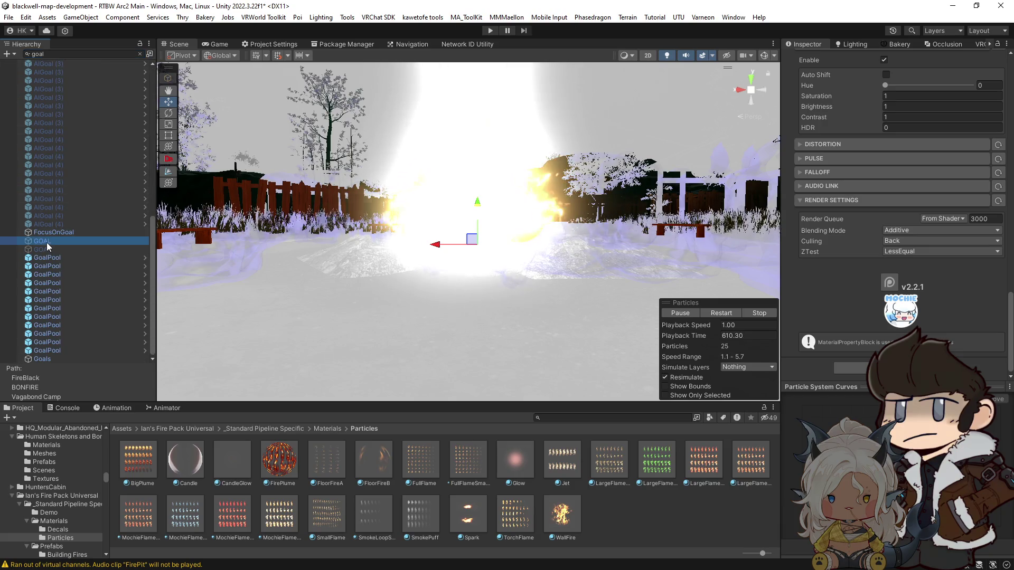
{"action": "left_click", "coordinate": [47, 242]}
{"action": "left_click", "coordinate": [140, 54]}
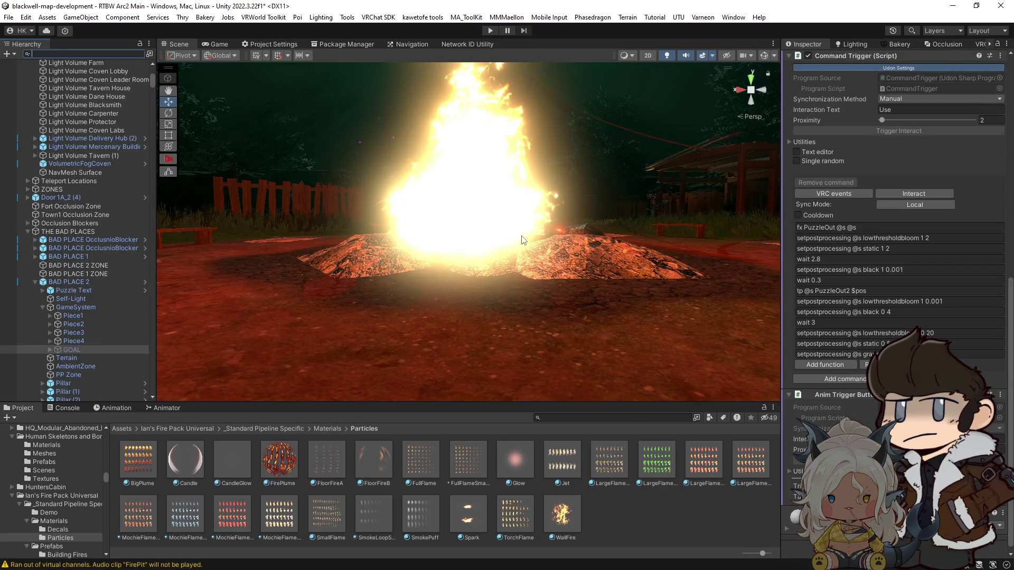
Orbit around the bonfire and select its particle system.
{"action": "mouse_move", "coordinate": [522, 240]}
{"action": "left_mouse_down"}
{"action": "mouse_move", "coordinate": [514, 248]}
{"action": "mouse_move", "coordinate": [528, 226]}
{"action": "left_mouse_up"}
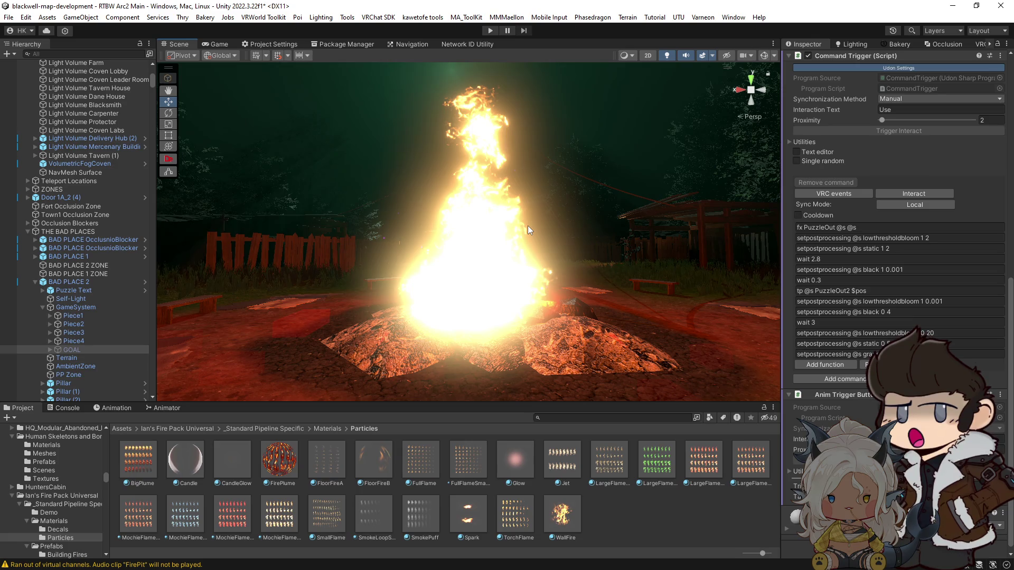
{"action": "left_click_drag", "start_coordinate": [527, 226], "coordinate": [589, 264]}
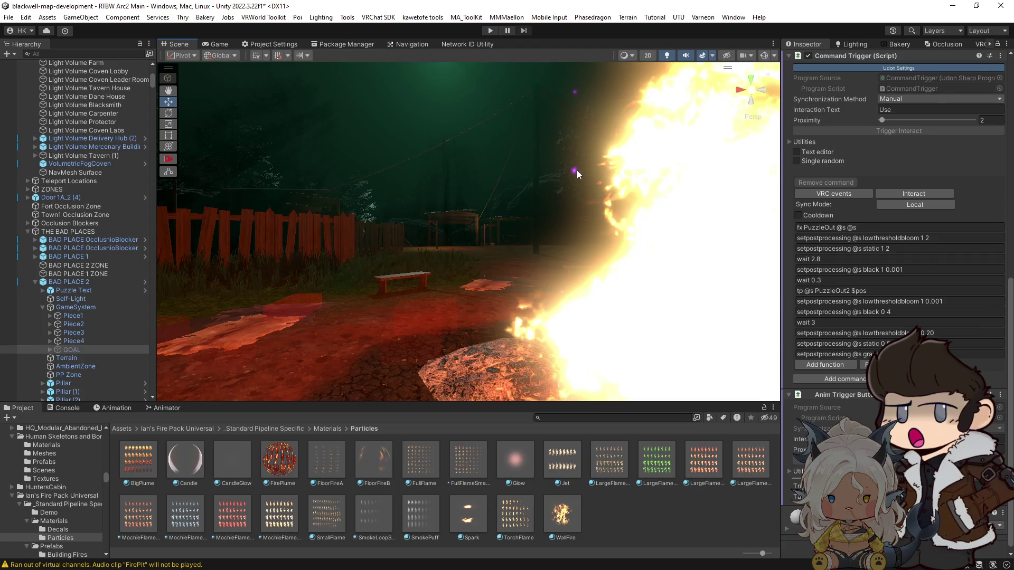
{"action": "left_click", "coordinate": [575, 170]}
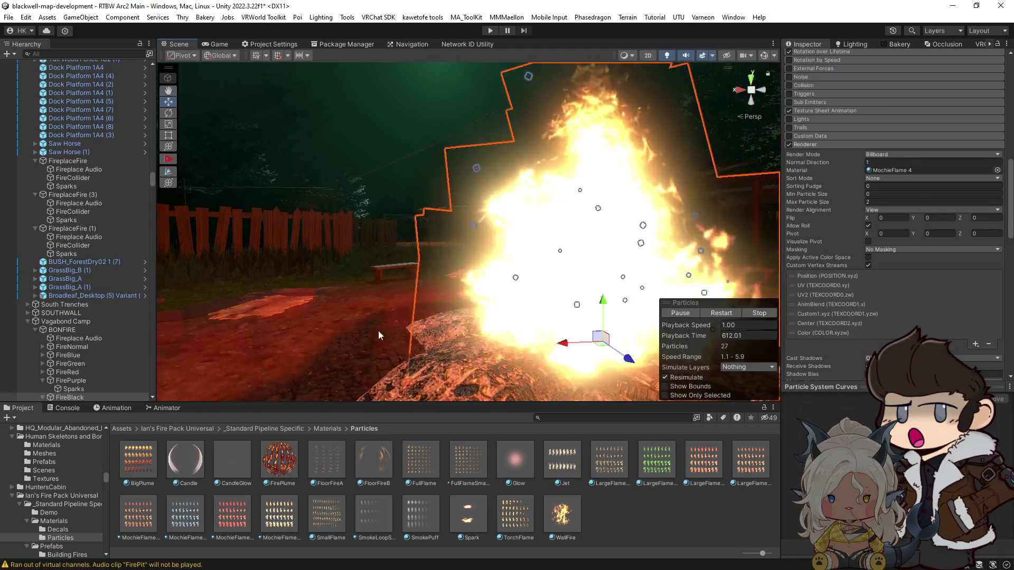
Set MochieFlame 4's Filtering Contrast to -14.72.
{"action": "scroll", "coordinate": [94, 365], "scroll_direction": "down", "scroll_amount": 3}
{"action": "mouse_move", "coordinate": [393, 303]}
{"action": "left_mouse_down"}
{"action": "mouse_move", "coordinate": [420, 307]}
{"action": "mouse_move", "coordinate": [398, 333]}
{"action": "mouse_move", "coordinate": [451, 268]}
{"action": "left_mouse_up"}
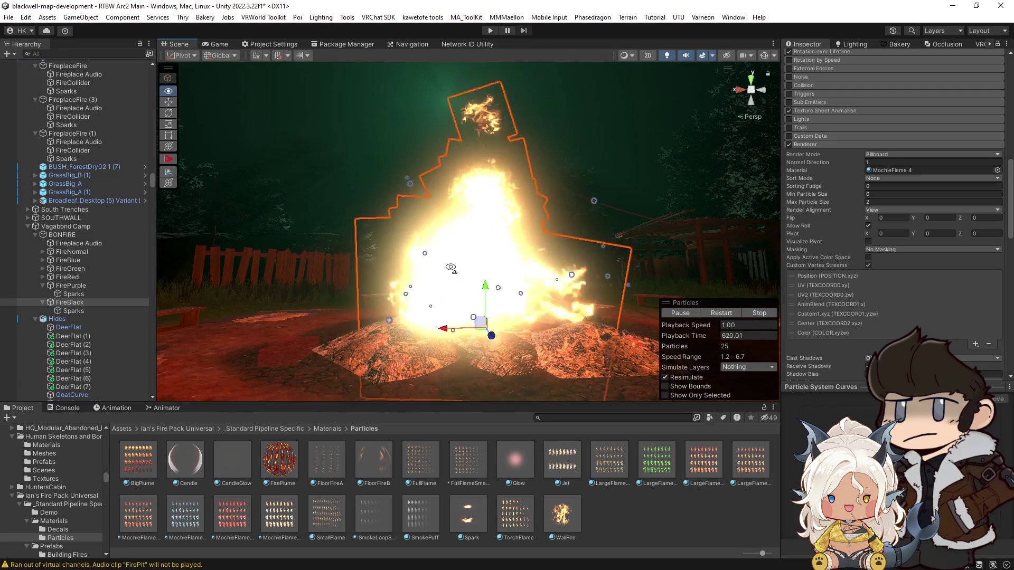
{"action": "scroll", "coordinate": [861, 328], "scroll_direction": "down", "scroll_amount": 4}
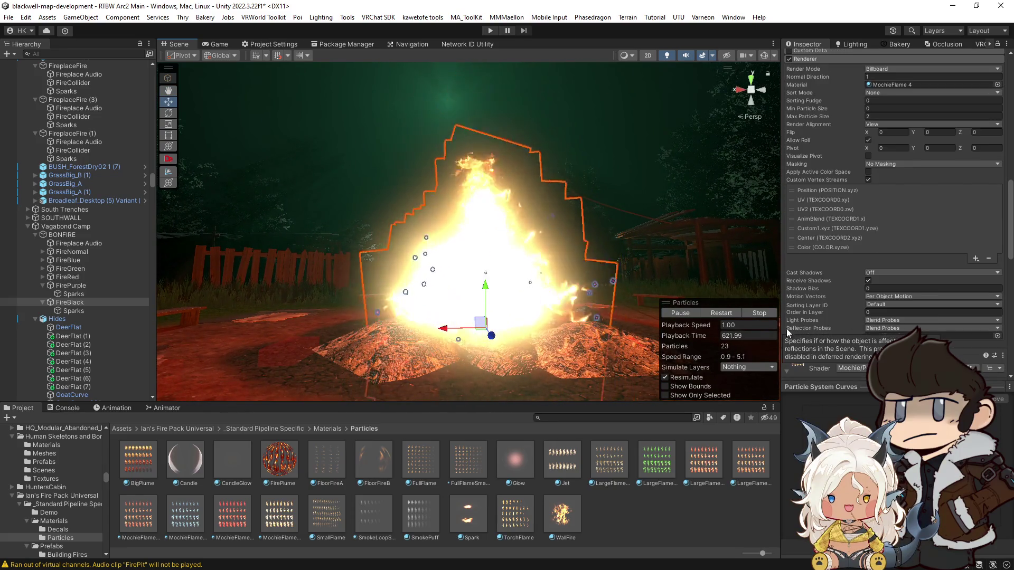
{"action": "scroll", "coordinate": [103, 253], "scroll_direction": "up", "scroll_amount": 10}
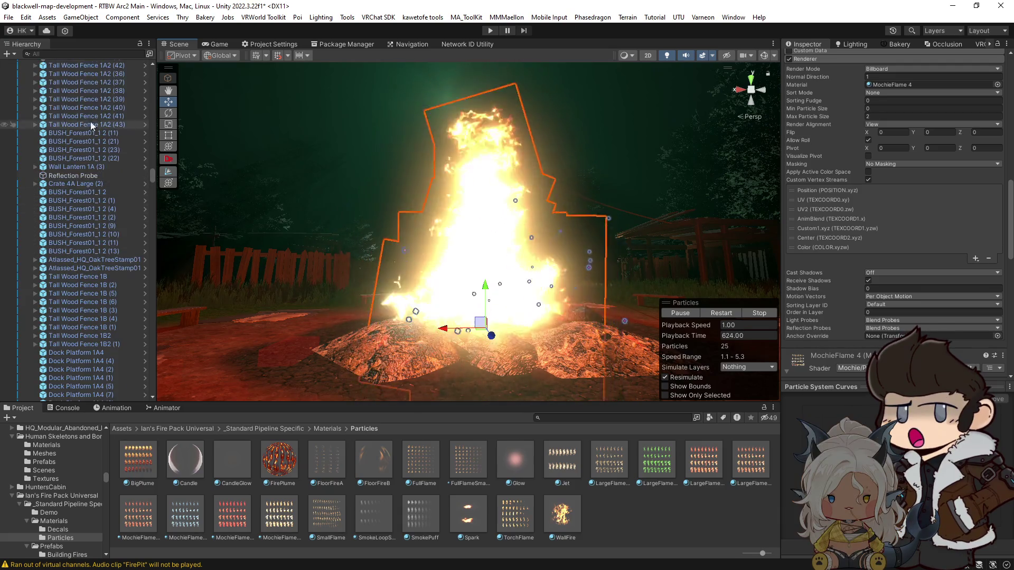
{"action": "left_click", "coordinate": [68, 55]}
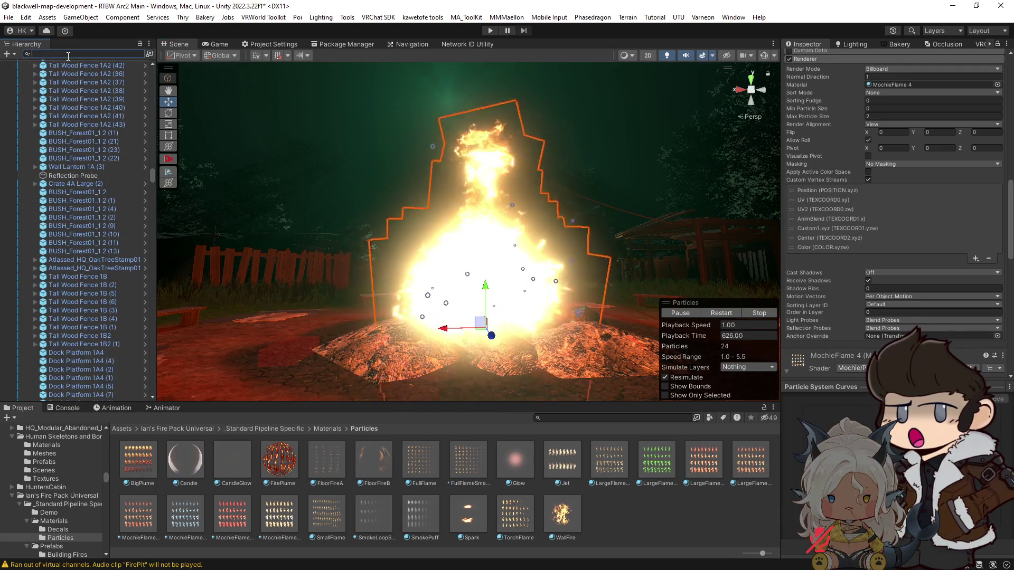
{"action": "scroll", "coordinate": [898, 264], "scroll_direction": "down", "scroll_amount": 11}
{"action": "left_click", "coordinate": [906, 333]}
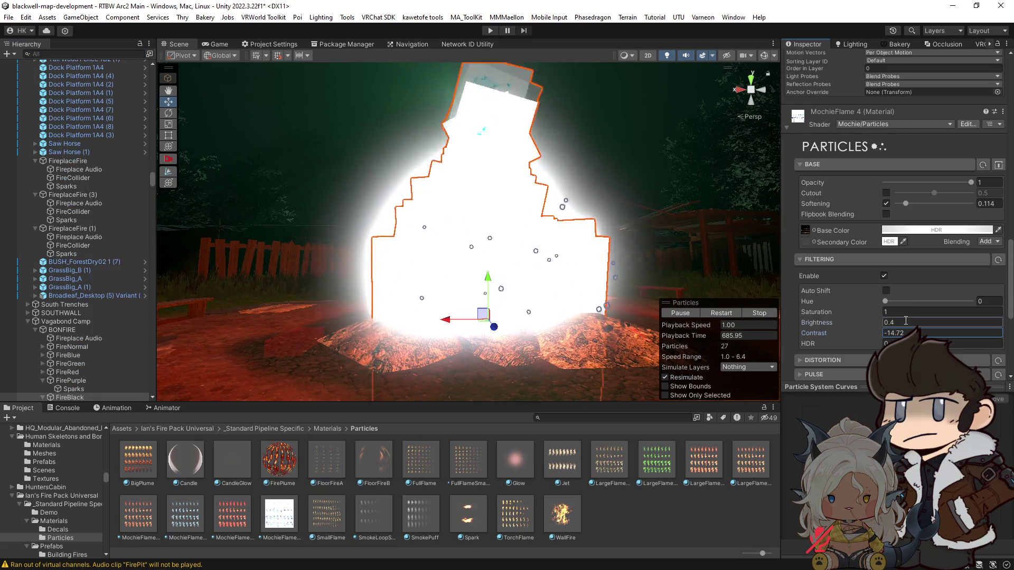
Toggle Auto Shift on and back off, then open the MochieFlame 4 material.
{"action": "left_click", "coordinate": [885, 291]}
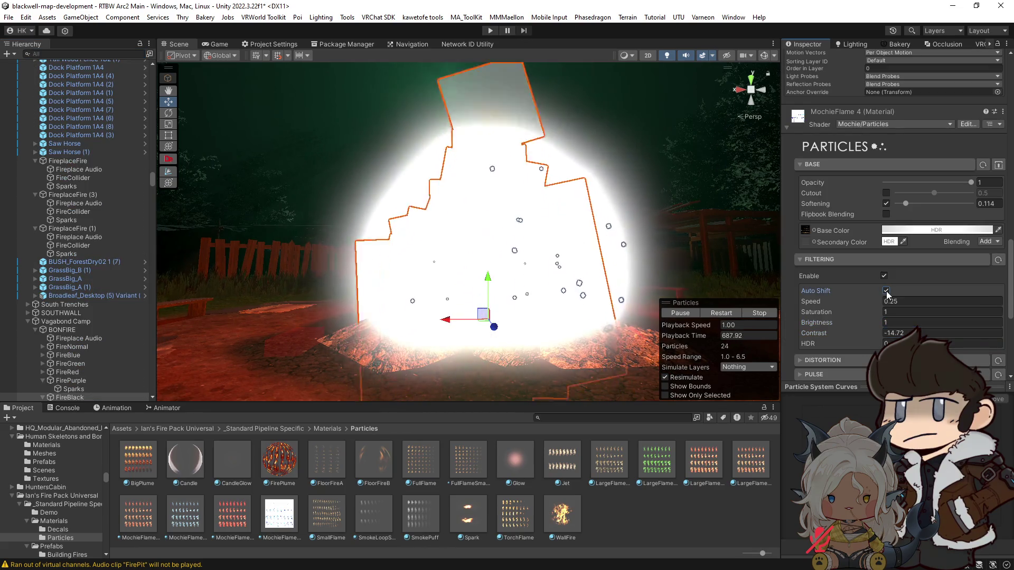
{"action": "left_click", "coordinate": [886, 291]}
{"action": "scroll", "coordinate": [869, 294], "scroll_direction": "down", "scroll_amount": 8}
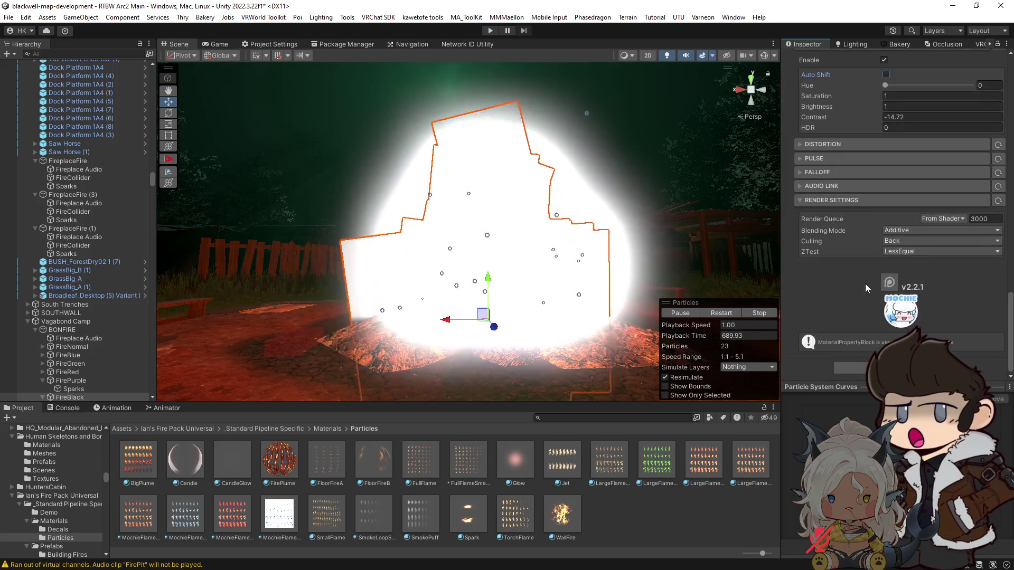
{"action": "scroll", "coordinate": [909, 232], "scroll_direction": "up", "scroll_amount": 5}
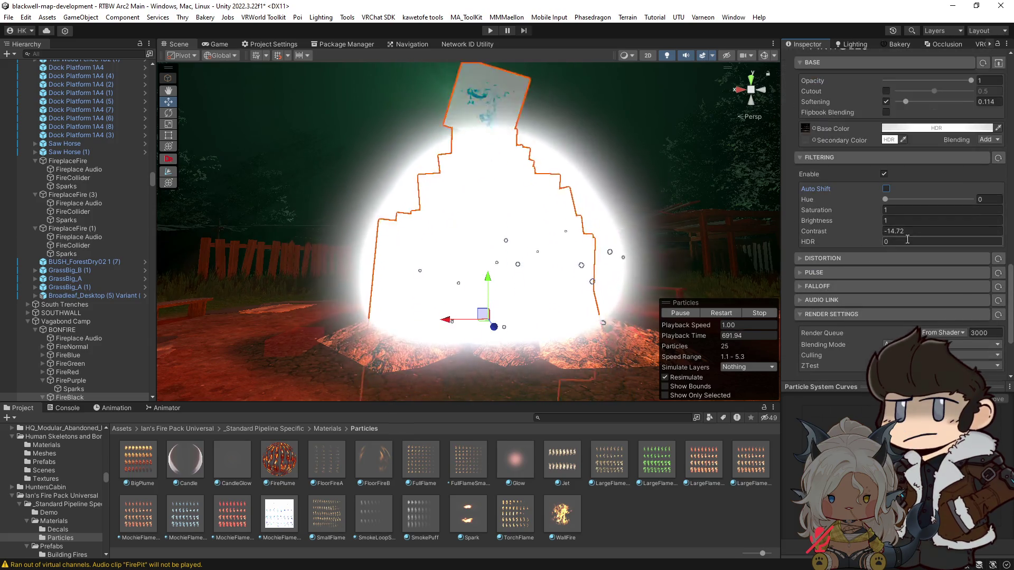
{"action": "scroll", "coordinate": [898, 240], "scroll_direction": "up", "scroll_amount": 5}
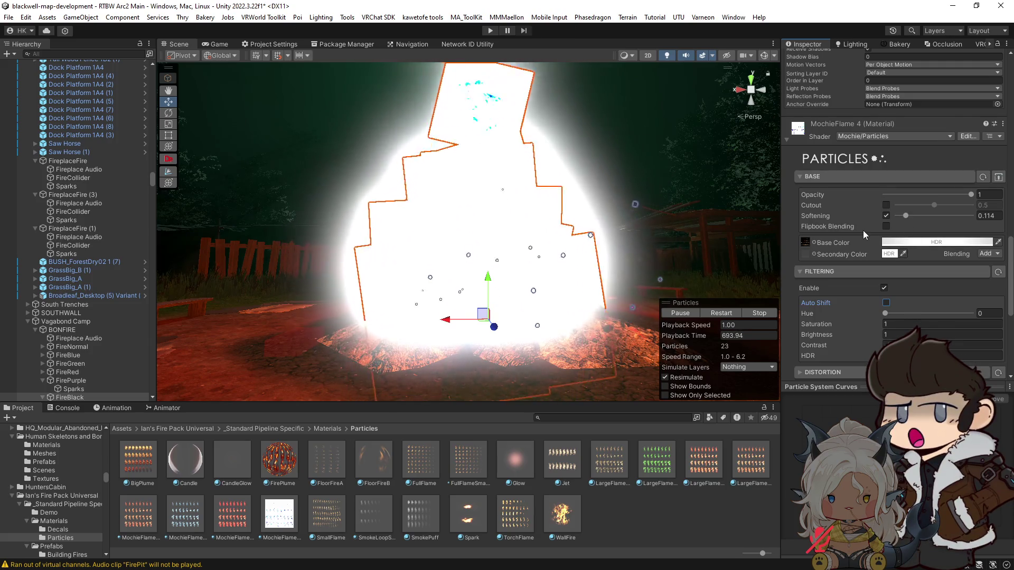
{"action": "double_click", "coordinate": [799, 131]}
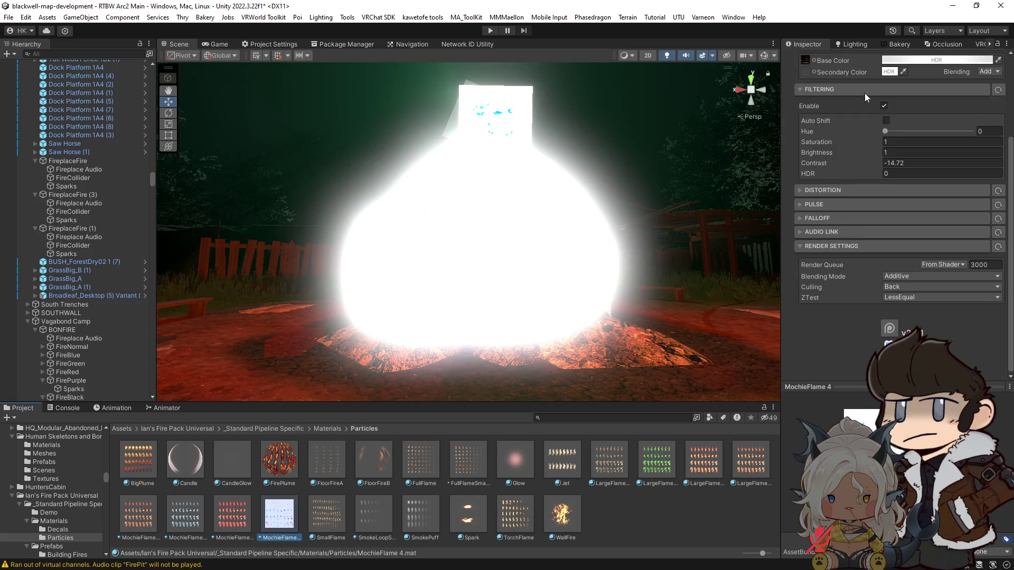
Enable and apply Alpha Is Transparency on LargeFlameLoopSoft, then reselect FireBlack.
{"action": "left_click", "coordinate": [807, 58]}
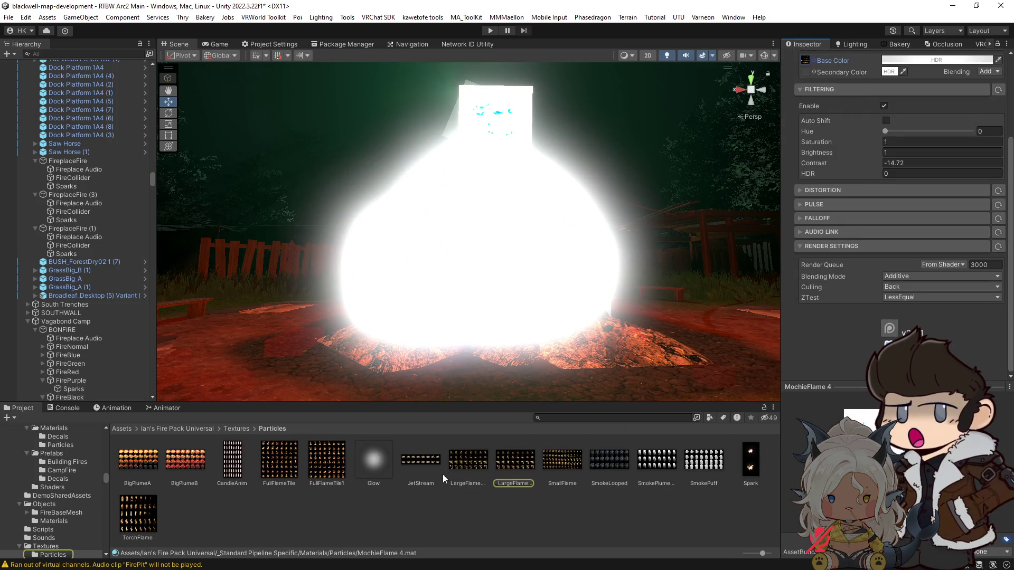
{"action": "left_click", "coordinate": [517, 464]}
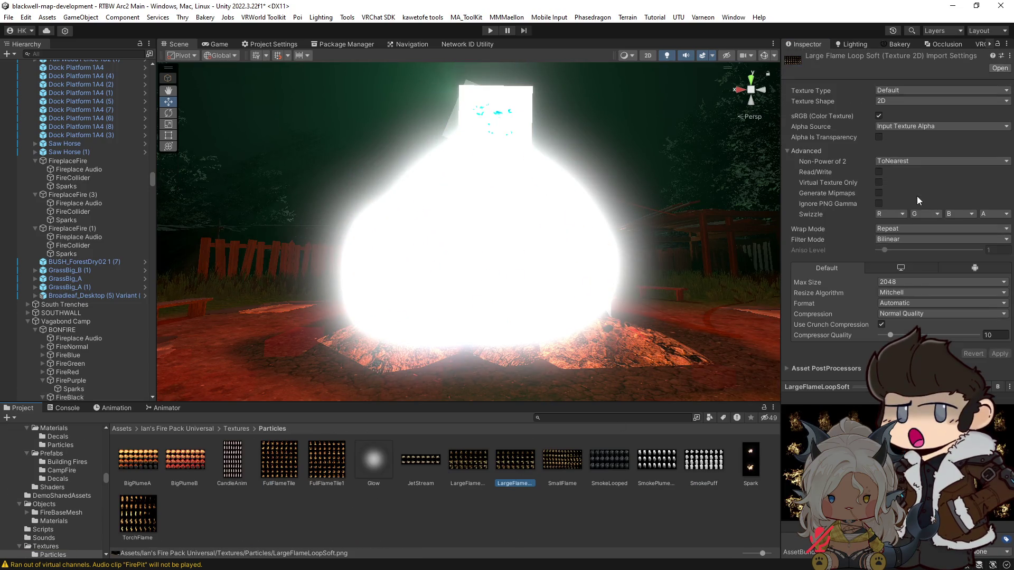
{"action": "left_click", "coordinate": [878, 137]}
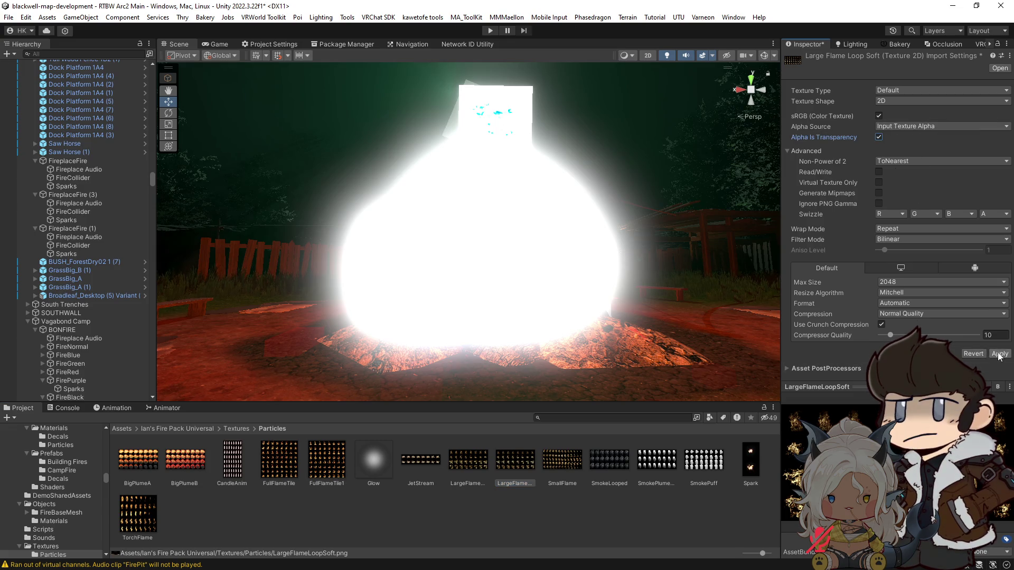
{"action": "left_click", "coordinate": [999, 354]}
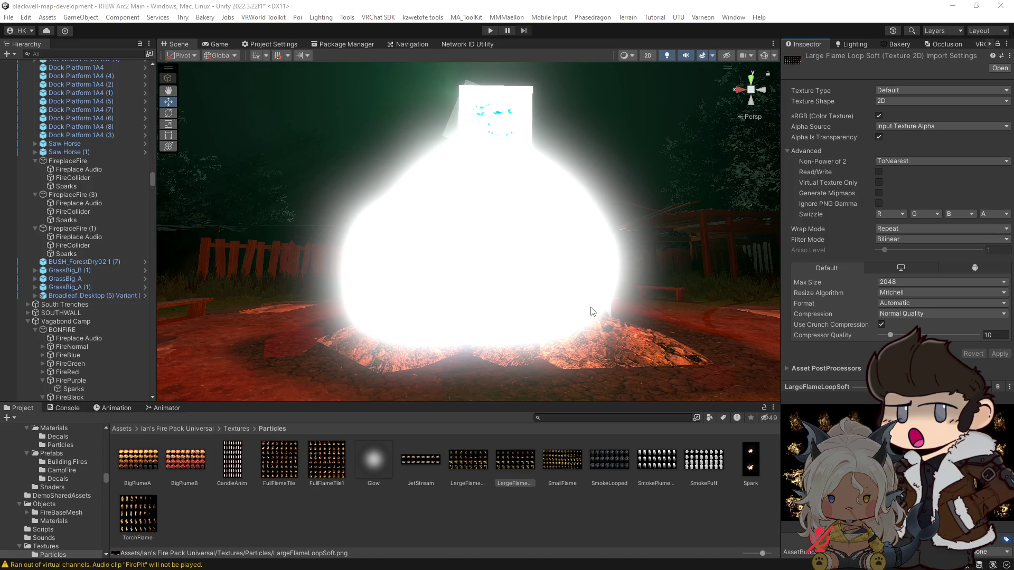
{"action": "left_click", "coordinate": [559, 268]}
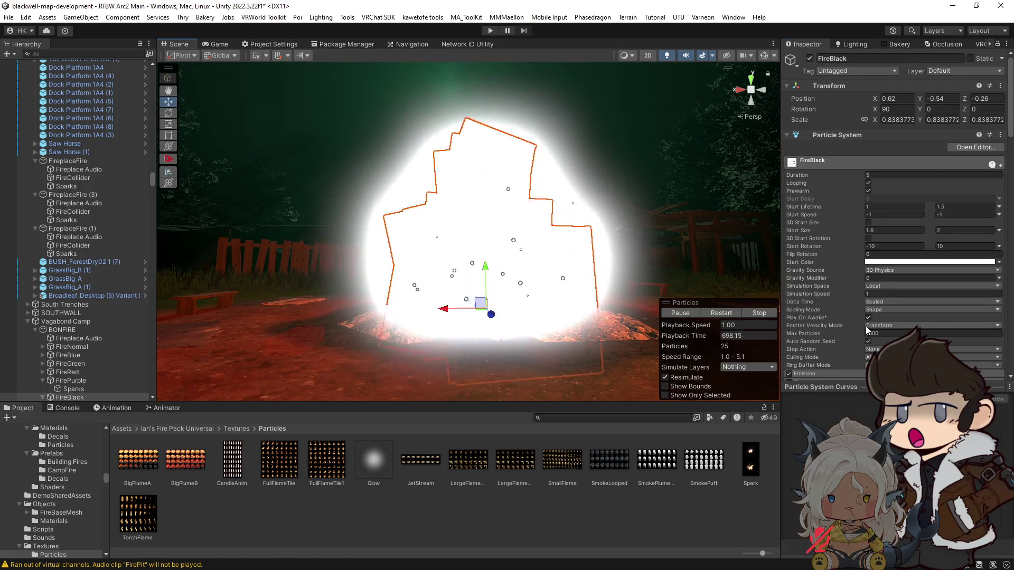
{"action": "scroll", "coordinate": [865, 326], "scroll_direction": "down", "scroll_amount": 15}
{"action": "left_click_drag", "start_coordinate": [1011, 304], "coordinate": [1010, 352]}
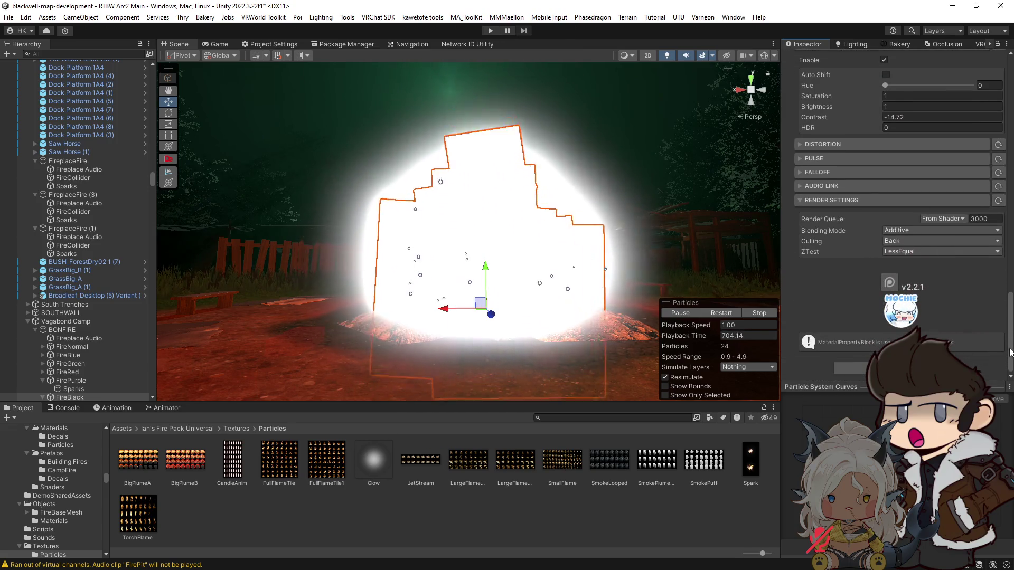
{"action": "left_click_drag", "start_coordinate": [1011, 352], "coordinate": [1010, 298]}
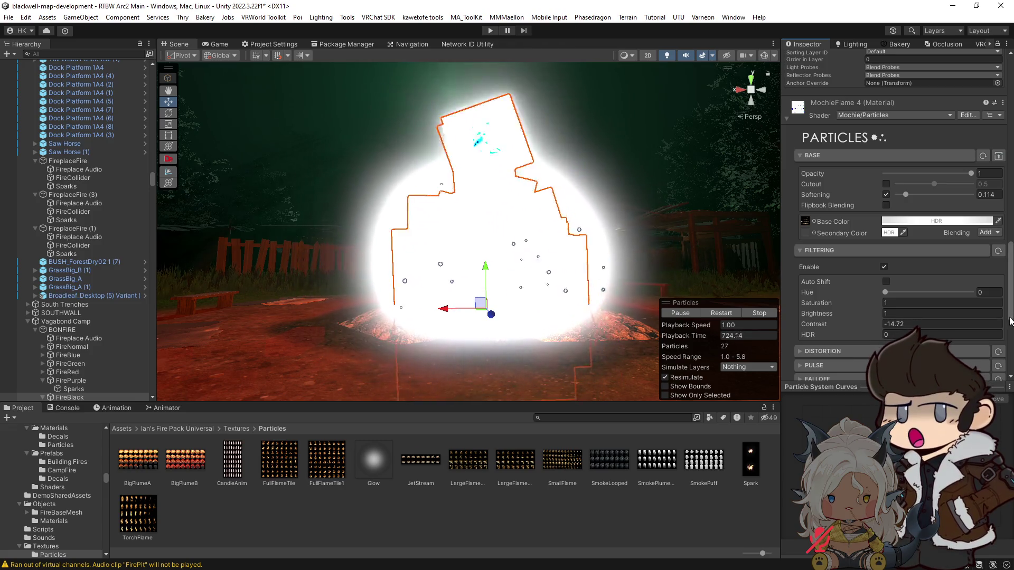
{"action": "scroll", "coordinate": [884, 274], "scroll_direction": "down", "scroll_amount": 5}
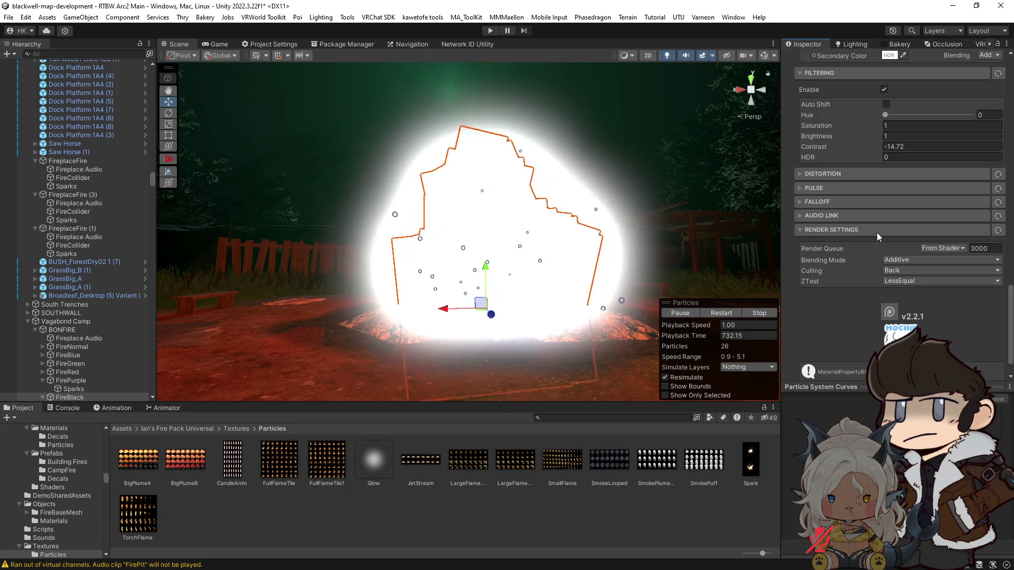
{"action": "left_click", "coordinate": [860, 233]}
{"action": "left_click", "coordinate": [860, 251]}
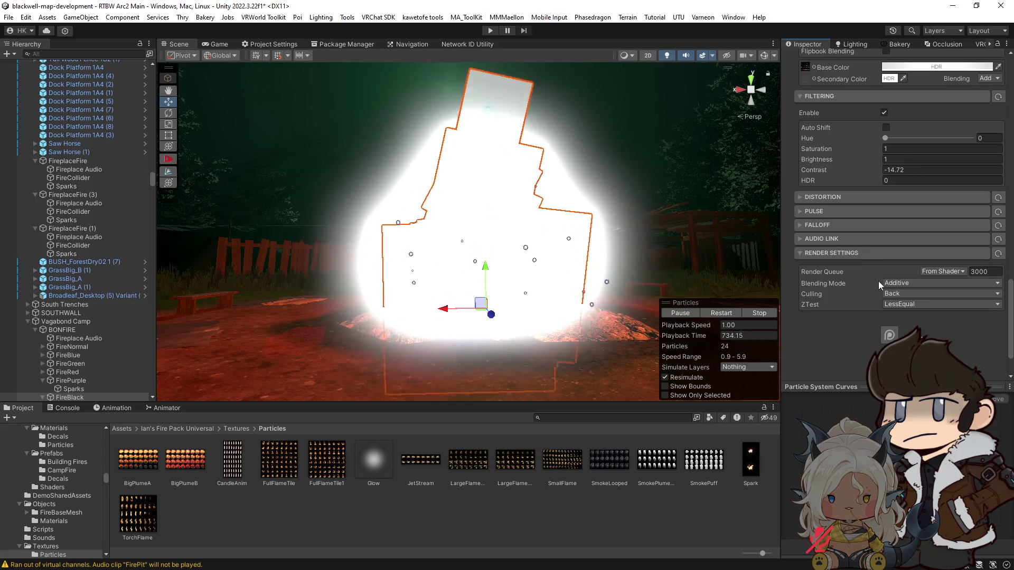